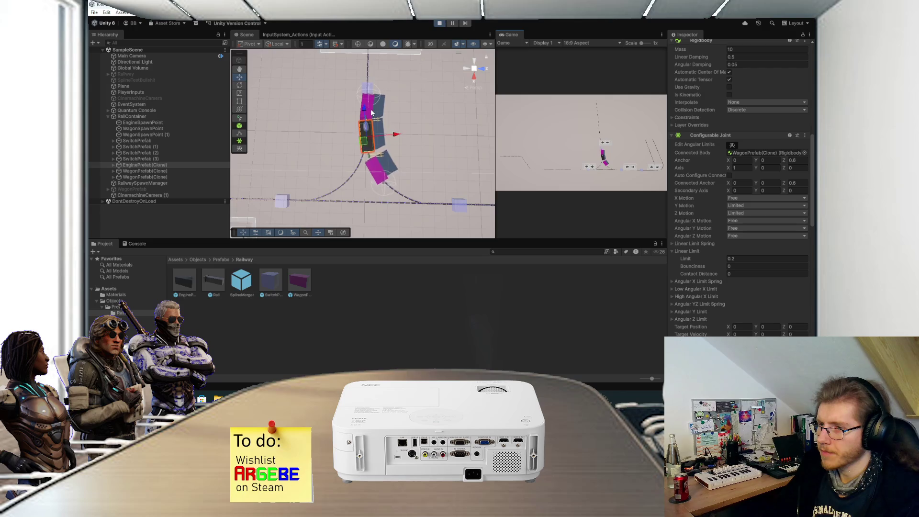
Step: Exit Play mode and pan and zoom the Scene view across the rail track layout
click(438, 23)
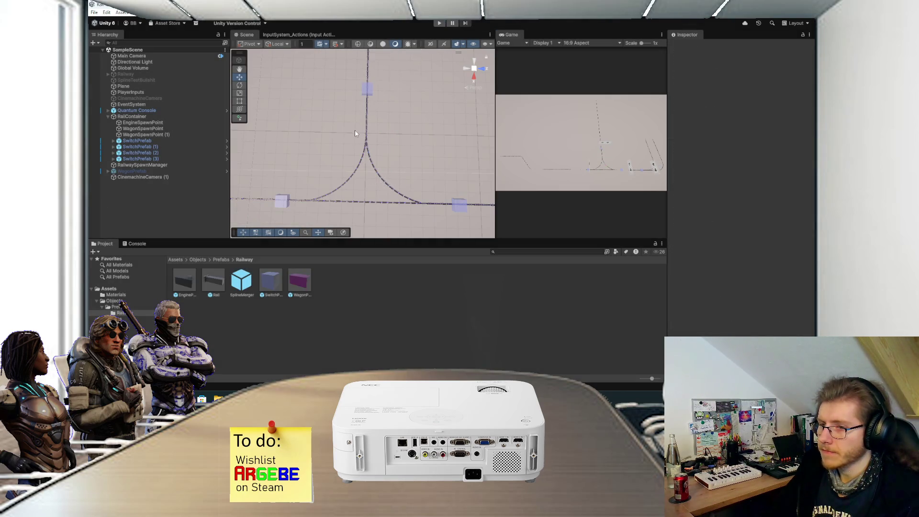
scroll(354, 135, up, 3)
mouse_move(347, 152)
mouse_down()
mouse_move(382, 139)
mouse_move(374, 118)
mouse_move(368, 150)
mouse_move(384, 140)
mouse_move(390, 109)
mouse_up()
scroll(373, 118, down, 3)
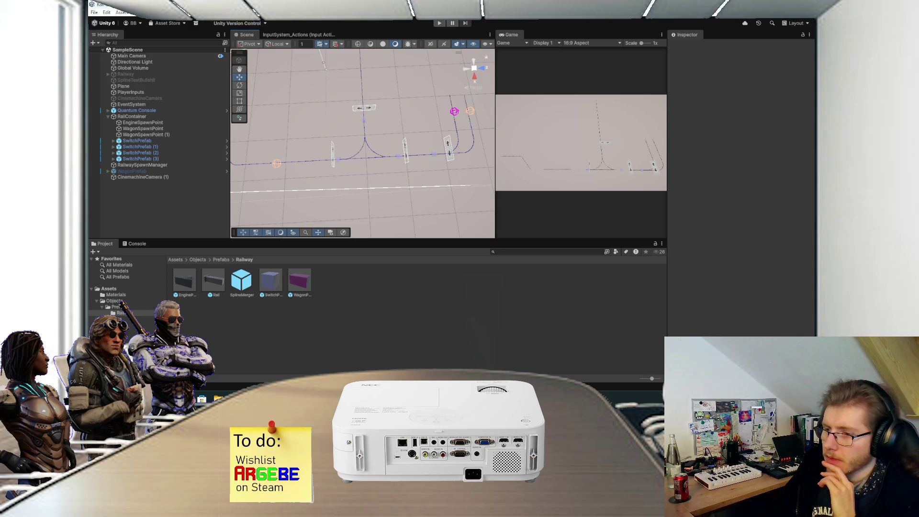
key(alt+Tab)
scroll(372, 226, down, 3)
Step: With the brush, sketch a rectangle with upward and rightward arrows and a rotation arc
scroll(371, 226, up, 2)
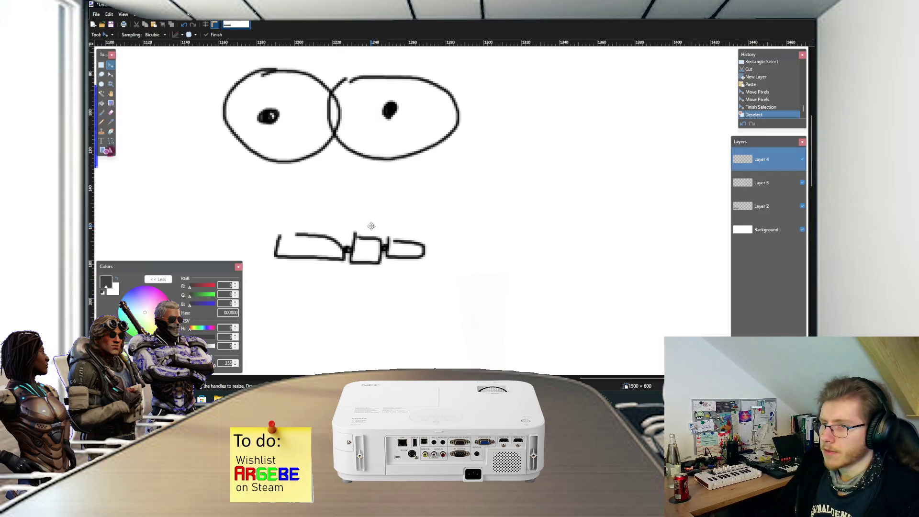
scroll(371, 226, down, 4)
scroll(368, 231, up, 1)
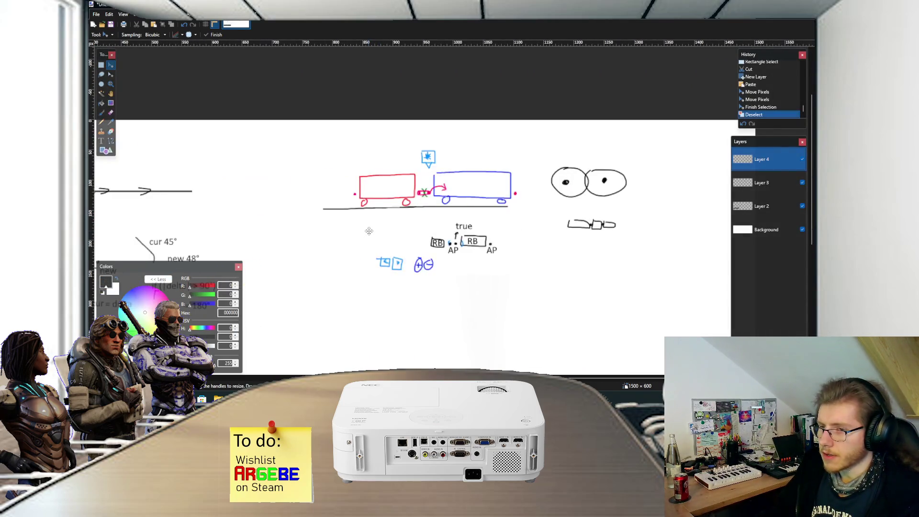
scroll(369, 231, down, 4)
key(b)
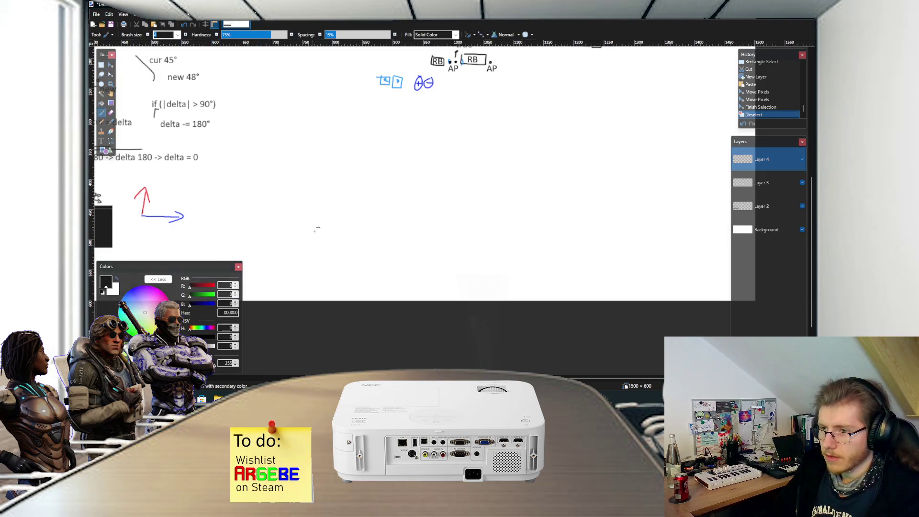
scroll(353, 175, up, 1)
scroll(360, 178, up, 2)
drag(381, 244, 456, 248)
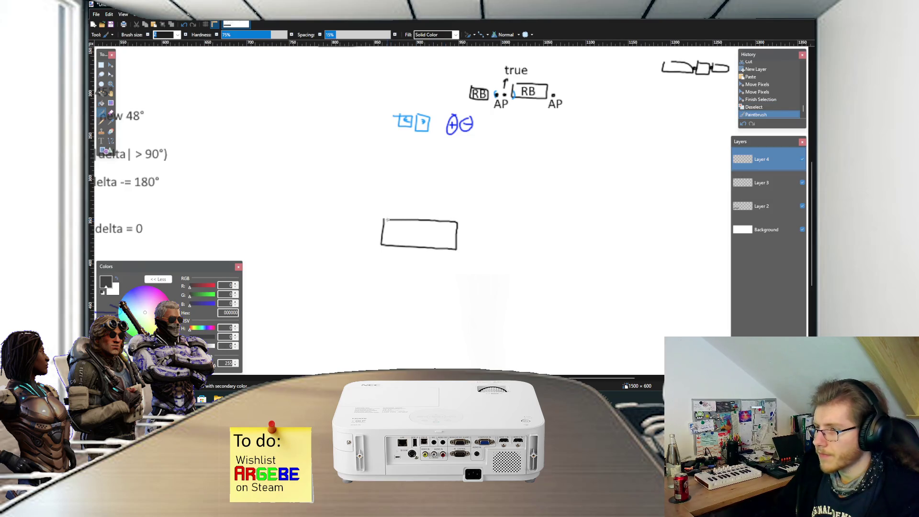
drag(387, 219, 387, 219)
scroll(417, 242, up, 2)
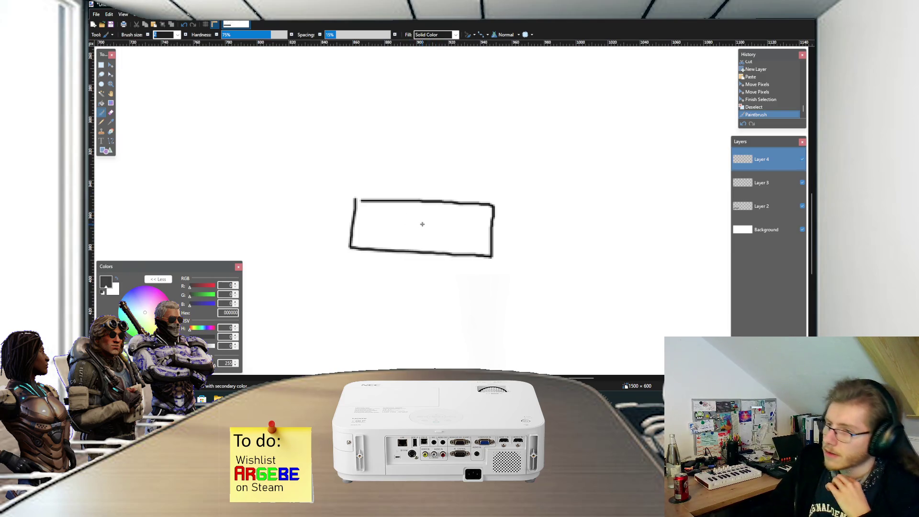
mouse_move(412, 190)
mouse_down()
mouse_move(419, 178)
mouse_move(429, 186)
mouse_up()
mouse_move(419, 225)
mouse_down()
mouse_move(462, 225)
mouse_move(455, 234)
mouse_up()
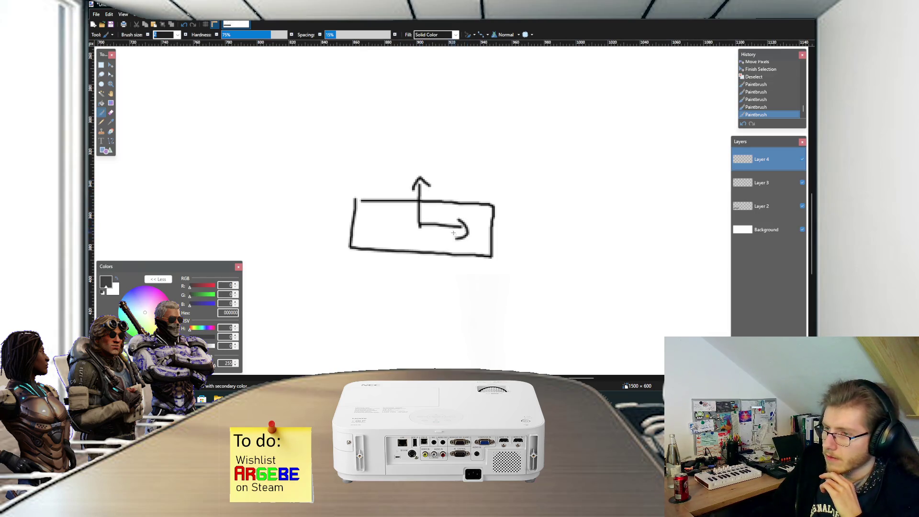
mouse_move(462, 189)
mouse_down()
mouse_move(447, 162)
mouse_move(385, 173)
mouse_move(465, 189)
mouse_up()
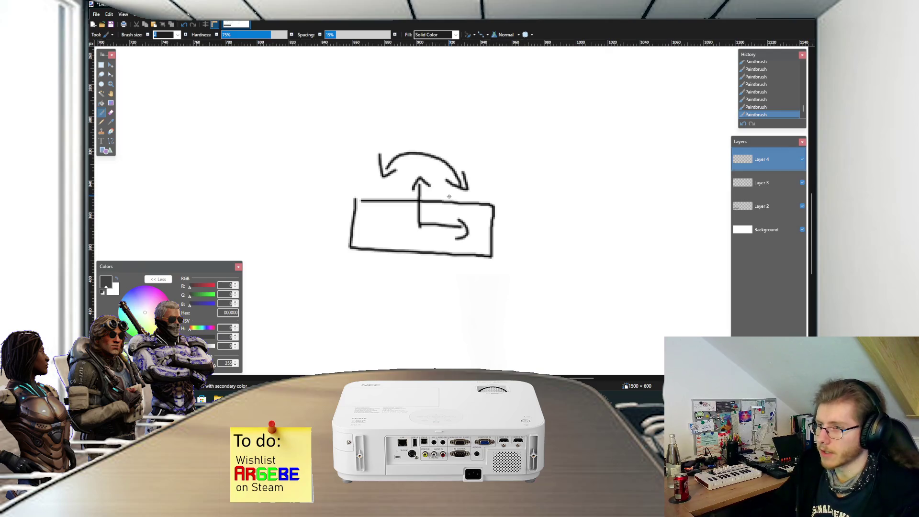
Step: Sketch a wide box holding two small boxes, each marked with arrows
scroll(449, 196, right, 6)
mouse_move(393, 199)
mouse_down()
mouse_move(393, 229)
mouse_move(442, 240)
mouse_move(499, 221)
mouse_move(400, 199)
mouse_move(396, 237)
mouse_move(443, 239)
mouse_move(412, 210)
mouse_up()
ctrl+scroll(429, 221, up, 1)
mouse_move(486, 209)
mouse_down()
mouse_move(487, 228)
mouse_move(526, 236)
mouse_move(531, 209)
mouse_move(492, 210)
mouse_up()
ctrl+scroll(478, 211, up, 1)
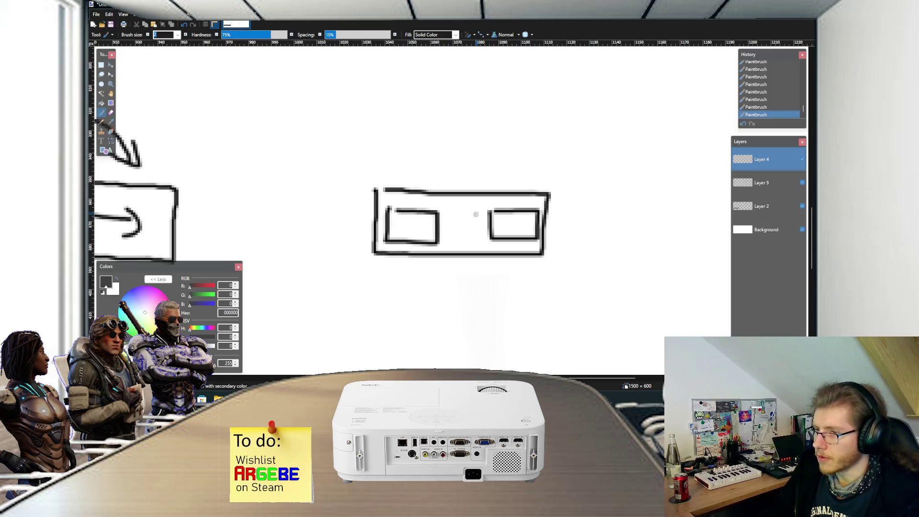
ctrl+scroll(424, 218, down, 1)
mouse_move(421, 225)
mouse_down()
mouse_move(414, 209)
mouse_move(434, 233)
mouse_up()
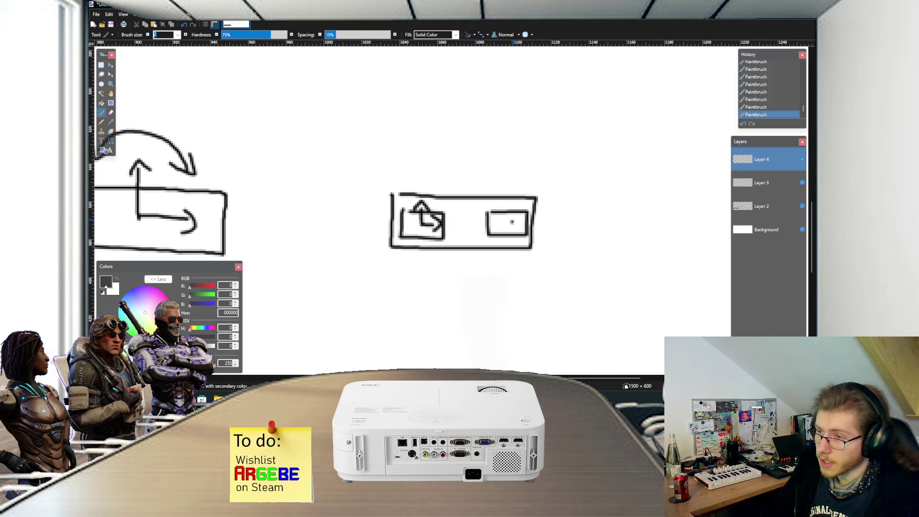
mouse_move(506, 211)
mouse_down()
mouse_move(519, 211)
mouse_move(524, 231)
mouse_up()
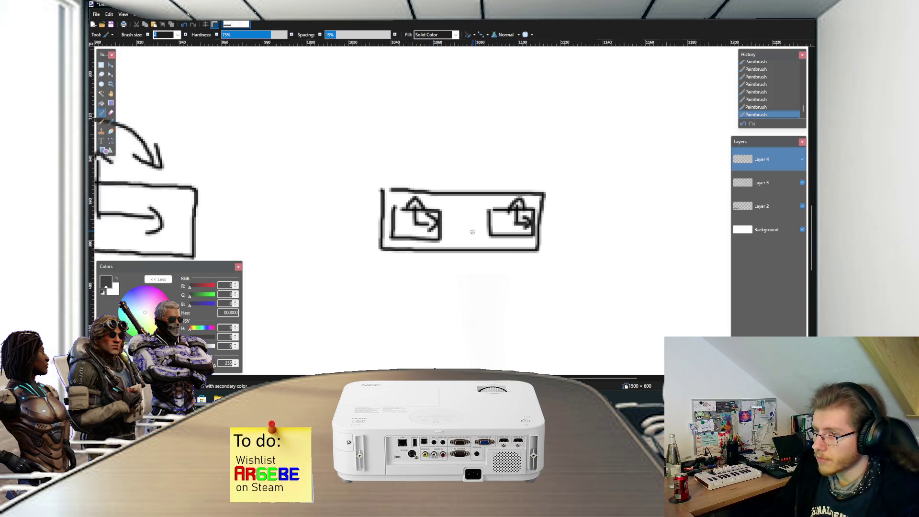
scroll(470, 231, up, 1)
mouse_move(392, 194)
mouse_down()
mouse_move(427, 190)
mouse_move(433, 199)
mouse_move(388, 201)
mouse_up()
mouse_move(513, 191)
mouse_down()
mouse_move(546, 204)
mouse_move(510, 203)
mouse_up()
scroll(471, 195, down, 2)
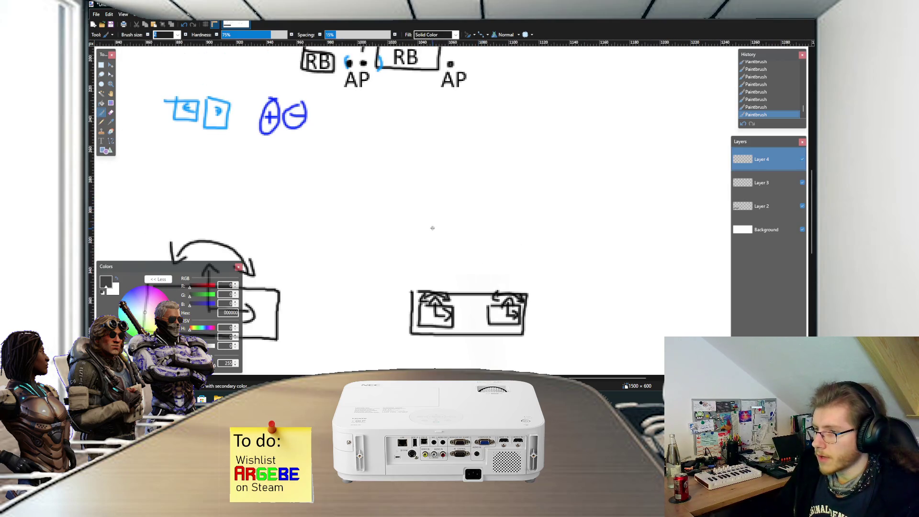
Step: Draw the cart body on two bogies with wheels, undoing a stray stroke
mouse_move(418, 220)
mouse_down()
mouse_move(514, 188)
mouse_move(425, 203)
mouse_move(436, 223)
mouse_up()
mouse_move(489, 230)
mouse_down()
mouse_move(516, 237)
mouse_move(500, 227)
mouse_up()
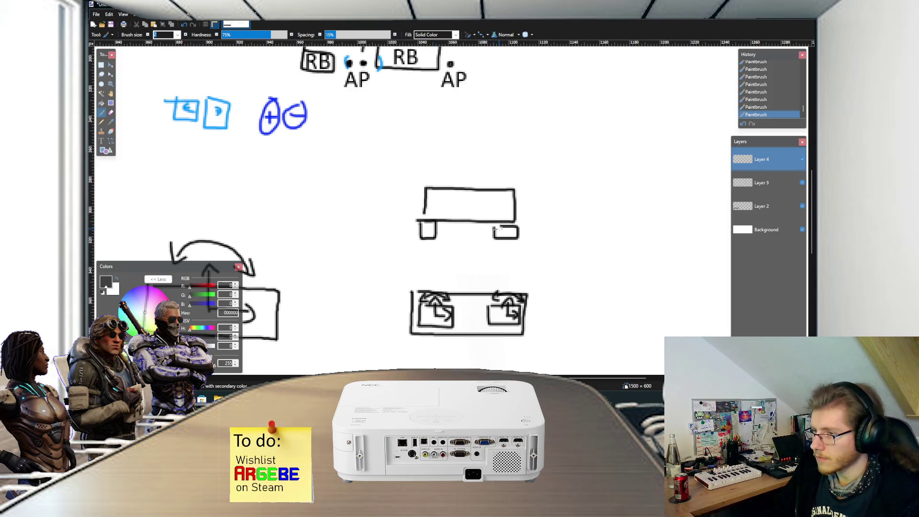
key(ctrl+z)
key(ctrl+z)
scroll(422, 222, up, 1)
mouse_move(417, 219)
mouse_down()
mouse_move(433, 232)
mouse_move(461, 220)
mouse_move(418, 219)
mouse_up()
mouse_move(513, 232)
mouse_down()
mouse_move(551, 219)
mouse_move(507, 219)
mouse_up()
scroll(452, 229, up, 2)
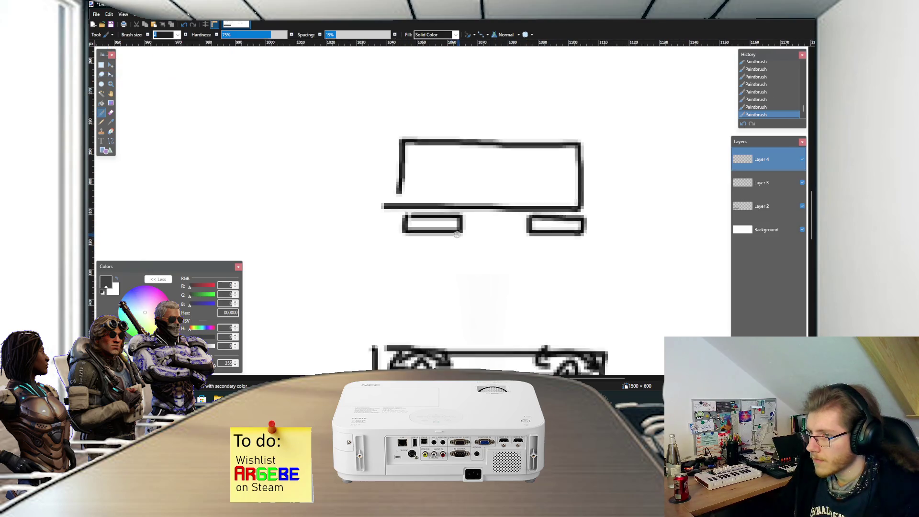
mouse_move(418, 229)
mouse_down()
mouse_move(410, 227)
mouse_move(445, 235)
mouse_move(438, 229)
mouse_up()
drag(547, 230, 585, 234)
Step: Add curved rails under both wheel sets and a vertical mark above the cart
scroll(584, 234, down, 2)
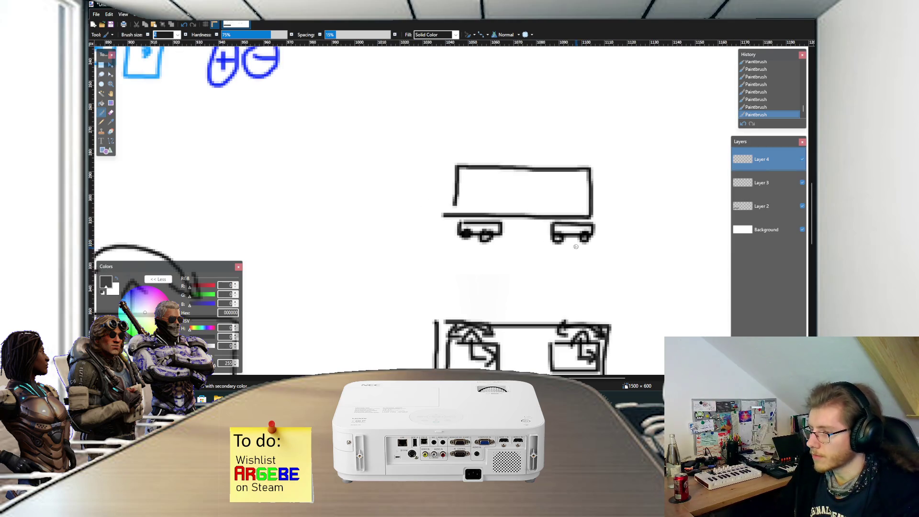
scroll(553, 232, down, 2)
scroll(540, 233, up, 2)
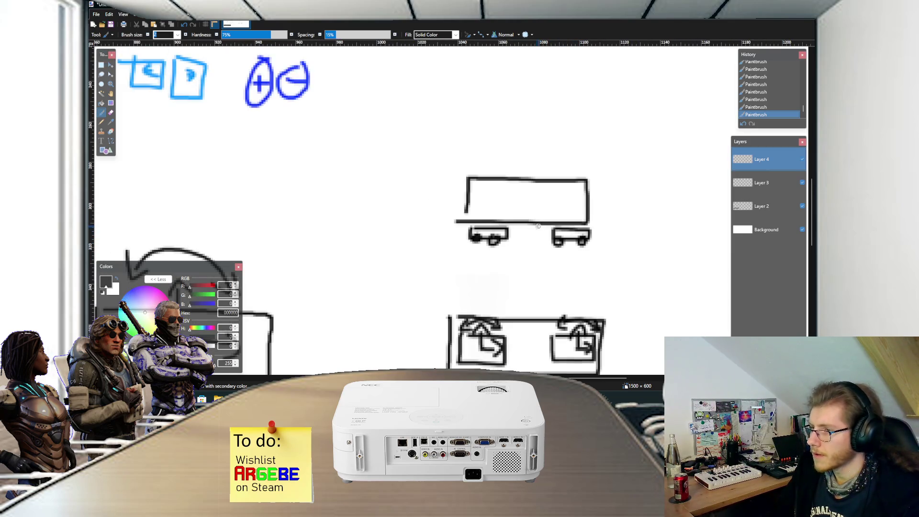
scroll(528, 233, up, 2)
mouse_move(442, 259)
mouse_down()
mouse_move(431, 268)
mouse_move(497, 264)
mouse_move(490, 262)
mouse_up()
mouse_move(558, 262)
mouse_down()
mouse_move(543, 269)
mouse_move(639, 264)
mouse_move(632, 268)
mouse_up()
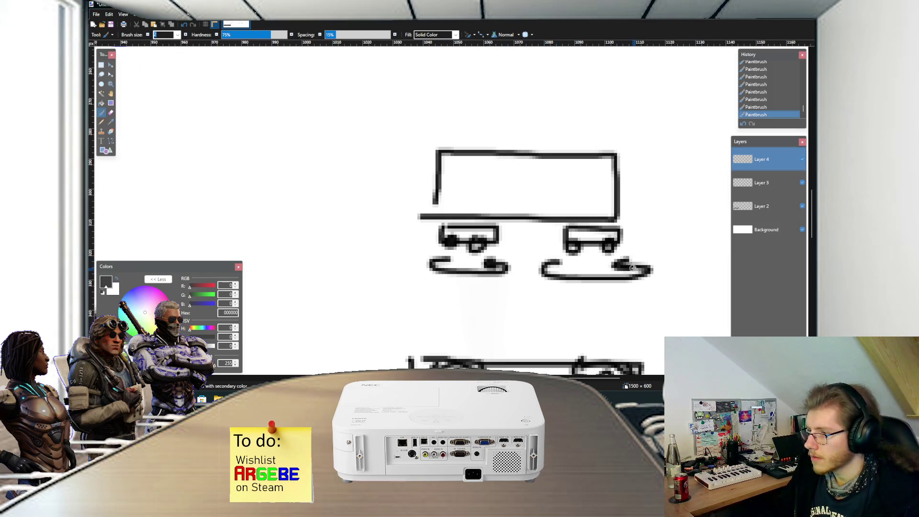
scroll(549, 204, up, 2)
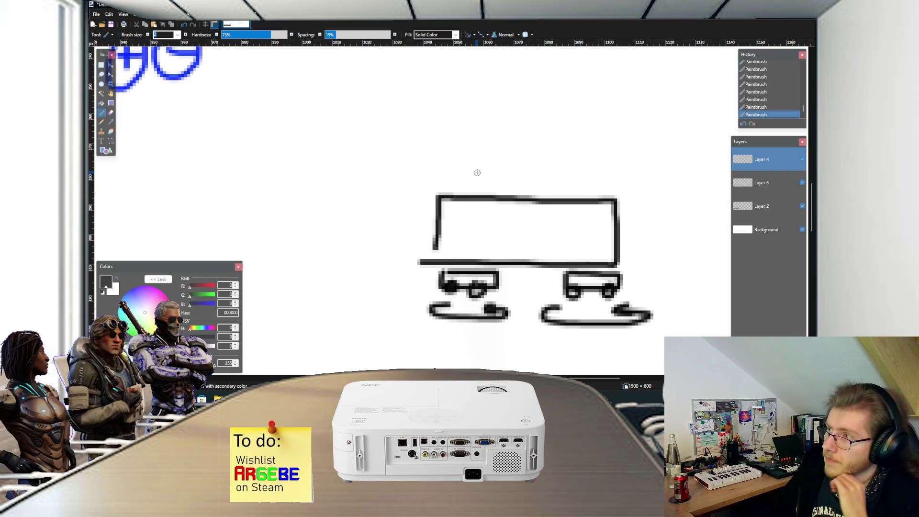
drag(472, 167, 571, 175)
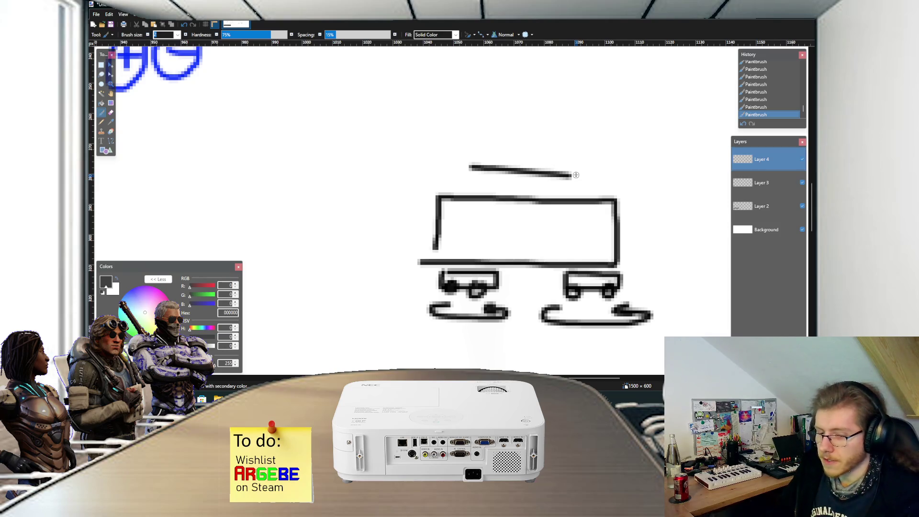
key(ctrl+z)
scroll(519, 172, up, 4)
scroll(519, 172, down, 4)
mouse_move(519, 143)
mouse_down()
mouse_move(522, 184)
mouse_move(594, 185)
mouse_move(572, 180)
mouse_up()
Step: Draw vertical lines through the left and right bogies, undoing a stray line
scroll(579, 211, down, 2)
scroll(540, 230, right, 3)
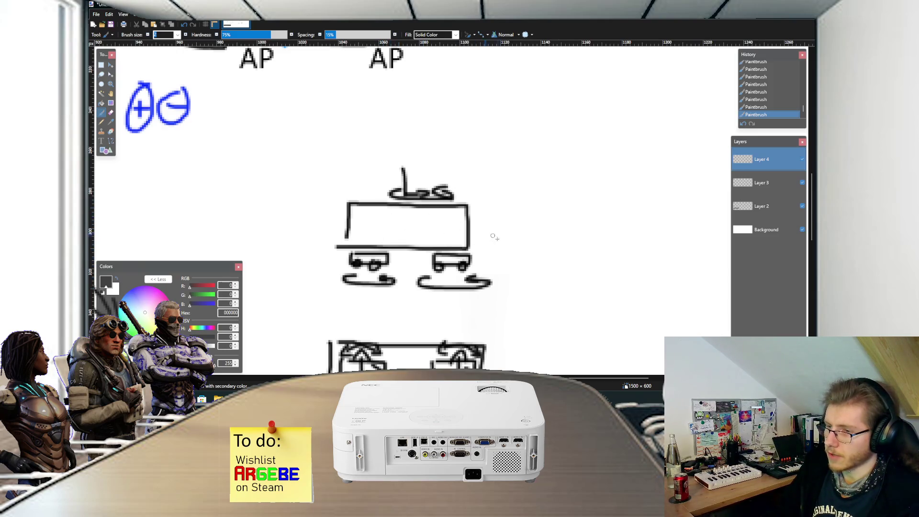
scroll(404, 284, up, 2)
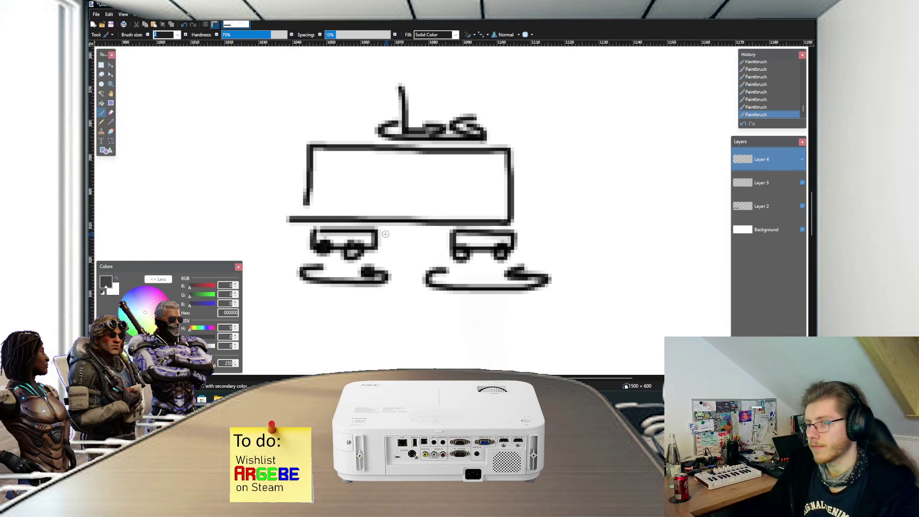
scroll(359, 229, up, 1)
drag(341, 201, 339, 243)
mouse_move(511, 202)
mouse_down()
mouse_move(511, 245)
mouse_move(510, 207)
mouse_up()
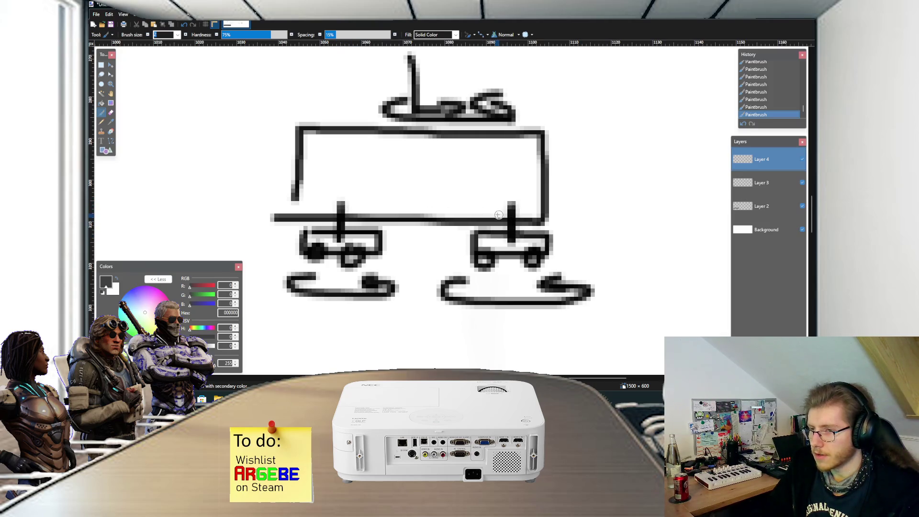
scroll(498, 215, down, 1)
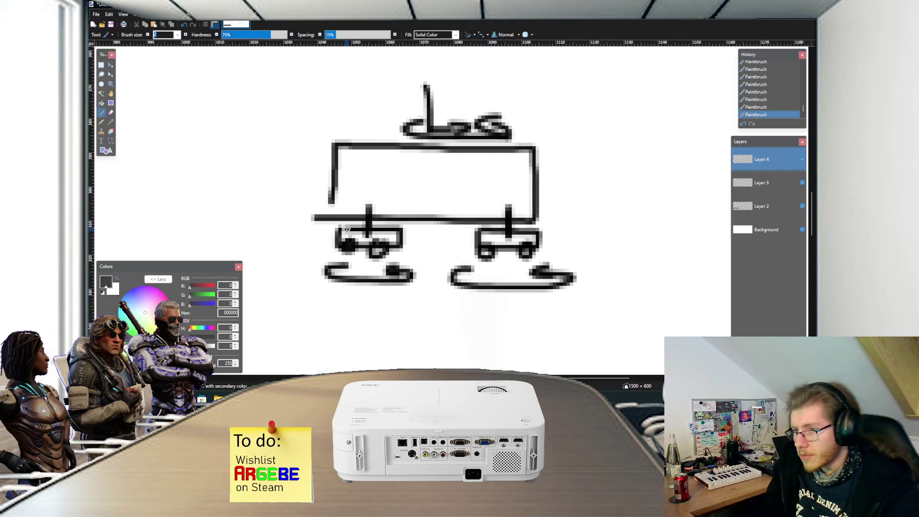
drag(332, 229, 277, 230)
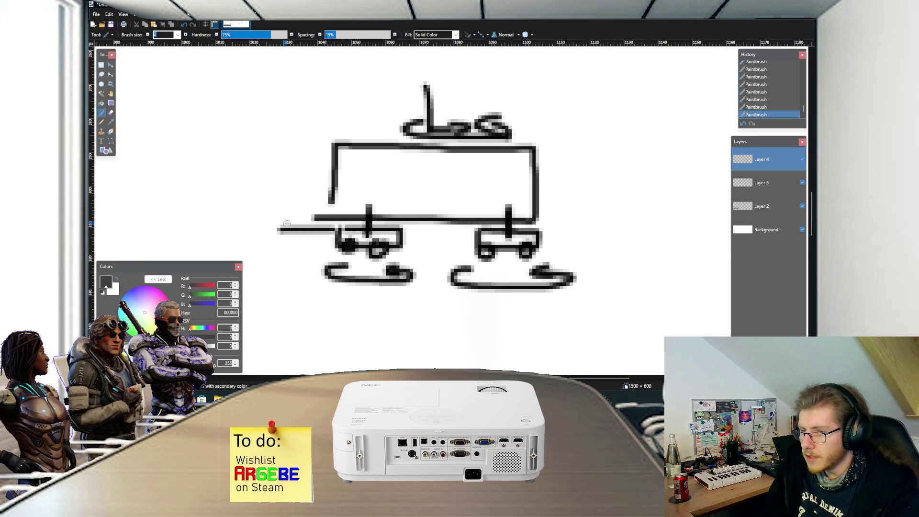
key(ctrl+z)
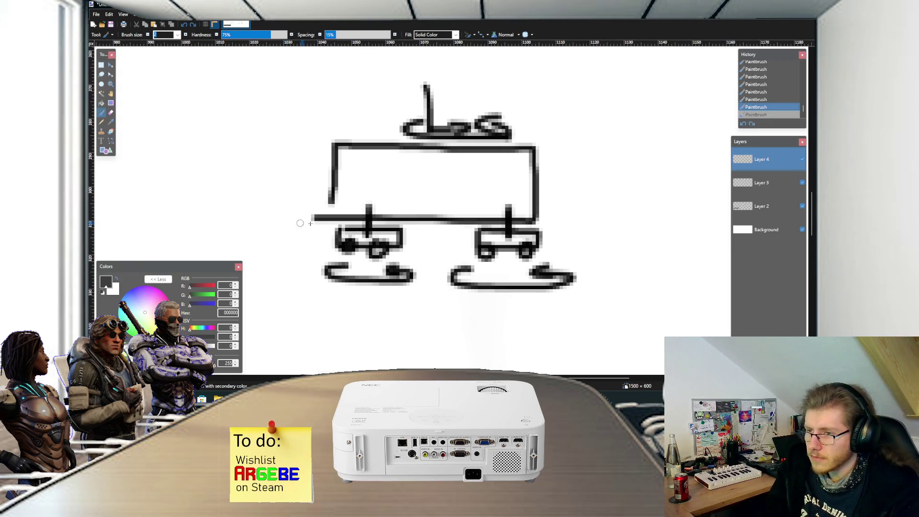
key(alt+Tab)
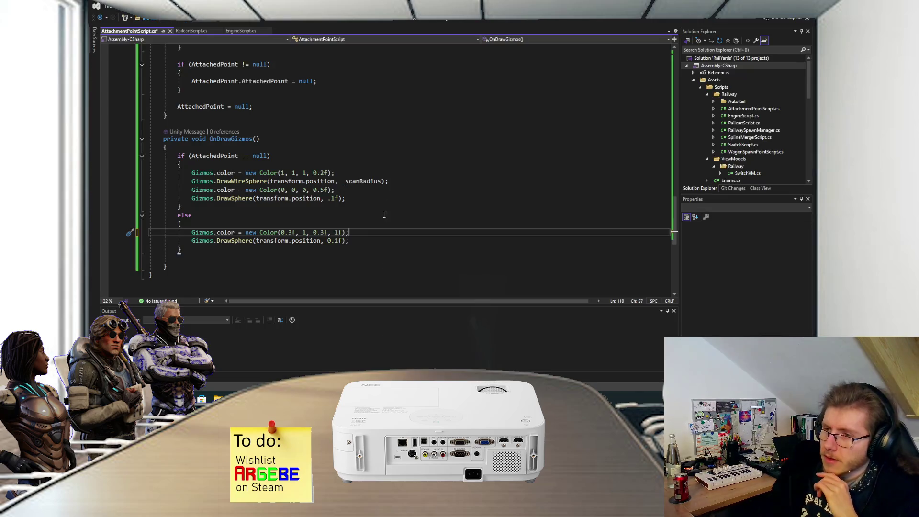
Step: Delete the half-typed 'onafter' method below SetSpline in RailcartScript.cs and save the file
click(191, 31)
scroll(268, 120, down, 10)
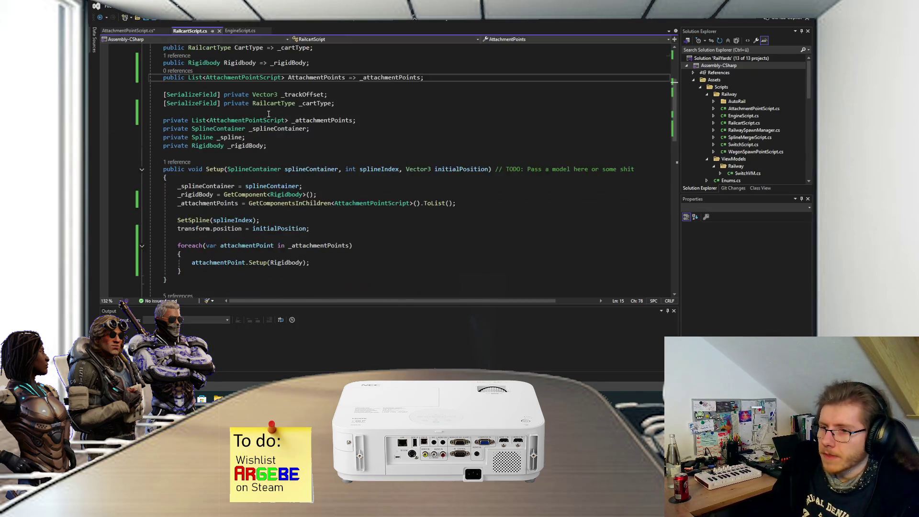
scroll(268, 120, down, 2)
scroll(239, 110, up, 1)
click(213, 84)
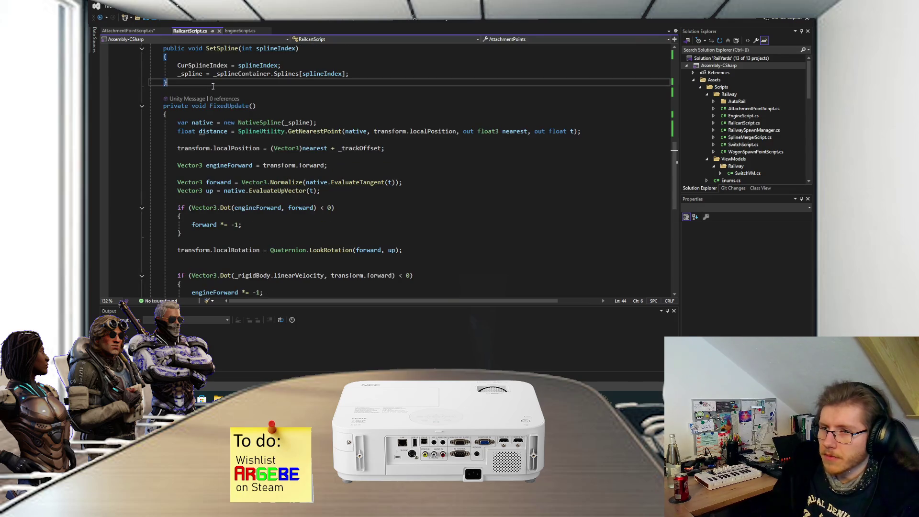
key(Return)
key(Return)
text(onafter)
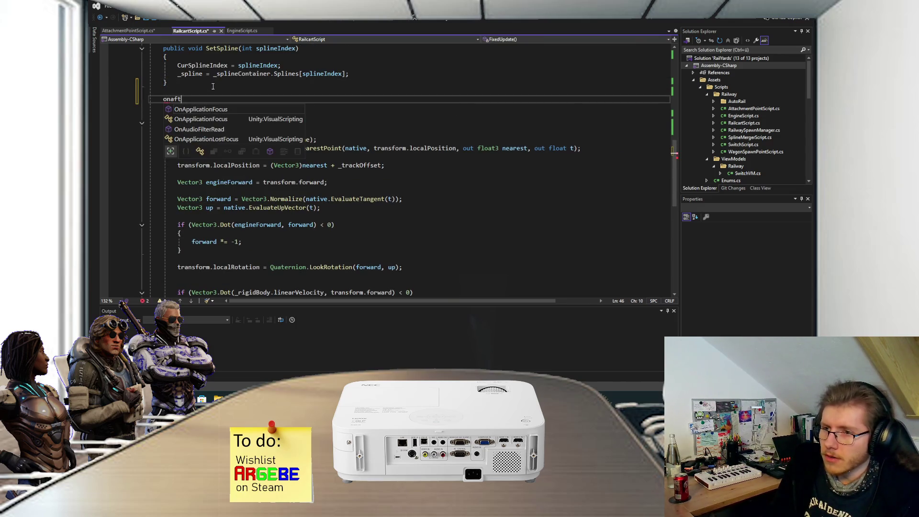
key(BackSpace)
key(BackSpace)
key(BackSpace)
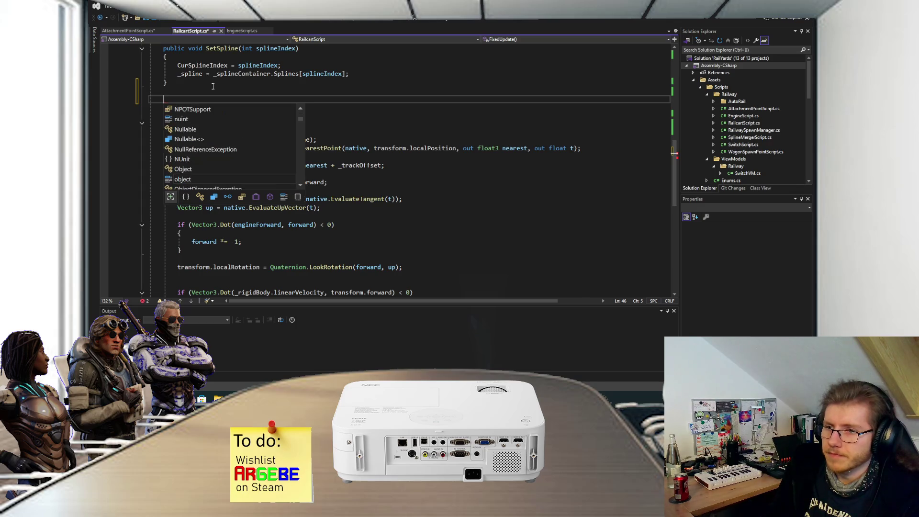
key(BackSpace)
key(ctrl+s)
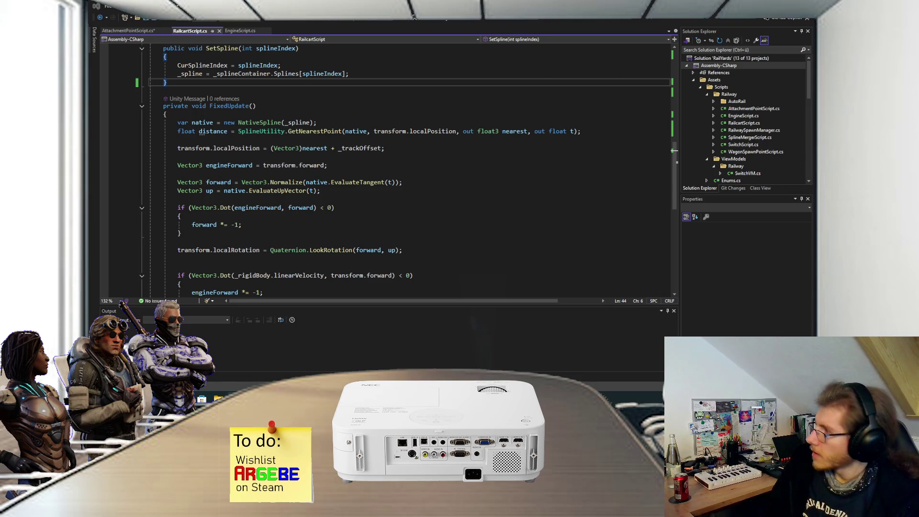
key(alt+Tab)
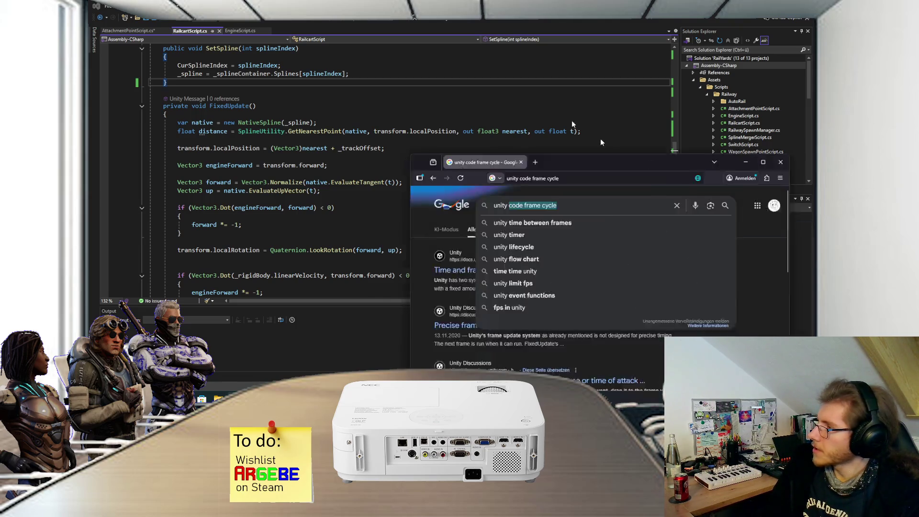
Step: Search Google Images for 'unity flow chart' and open the O'Reilly Unity life cycle page
click(598, 188)
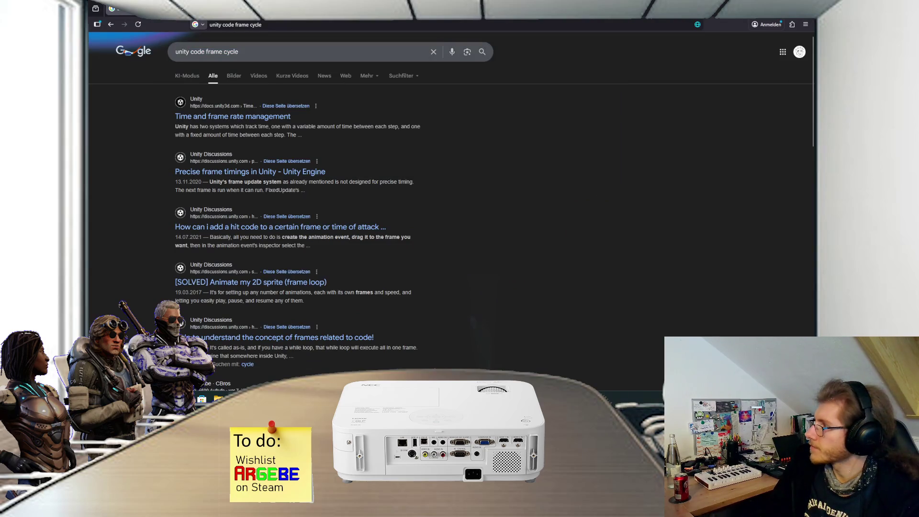
click(332, 56)
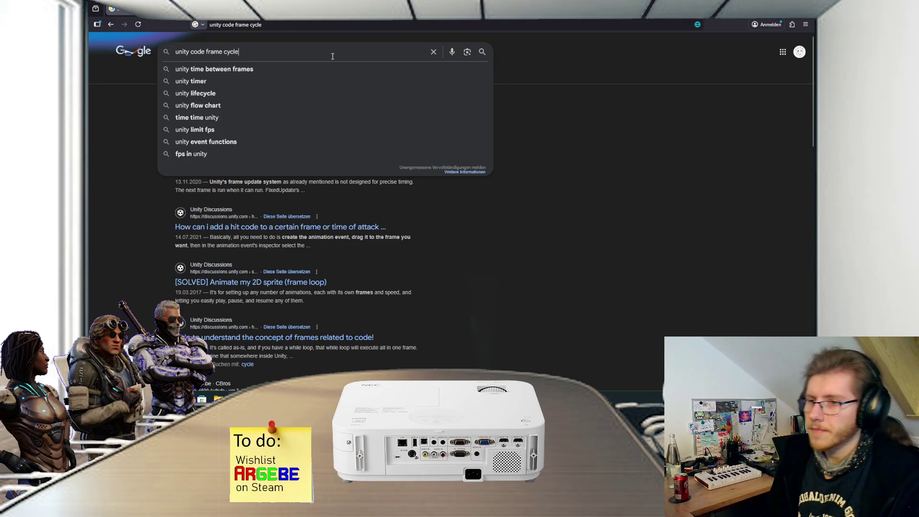
click(234, 104)
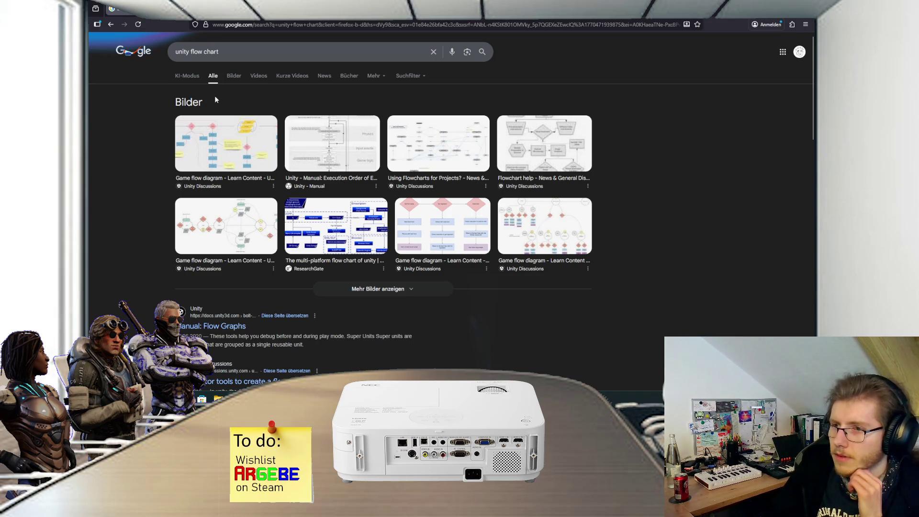
click(227, 82)
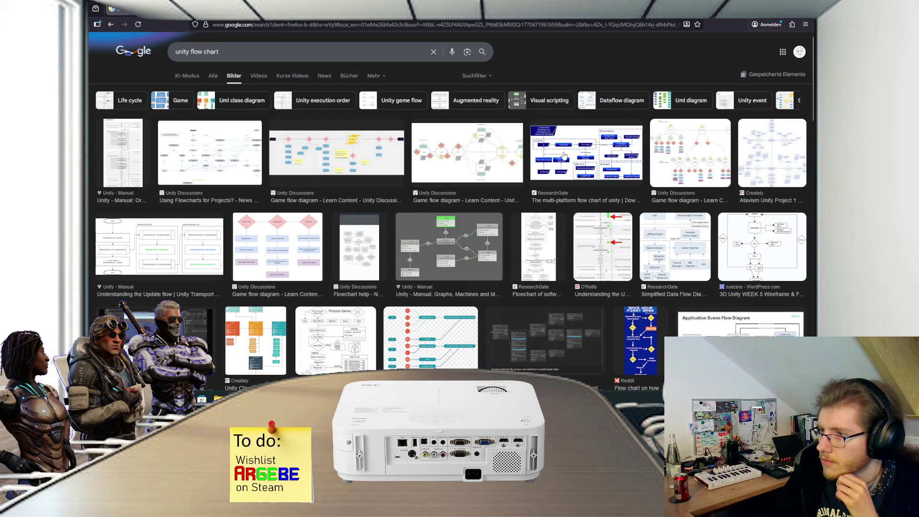
click(564, 156)
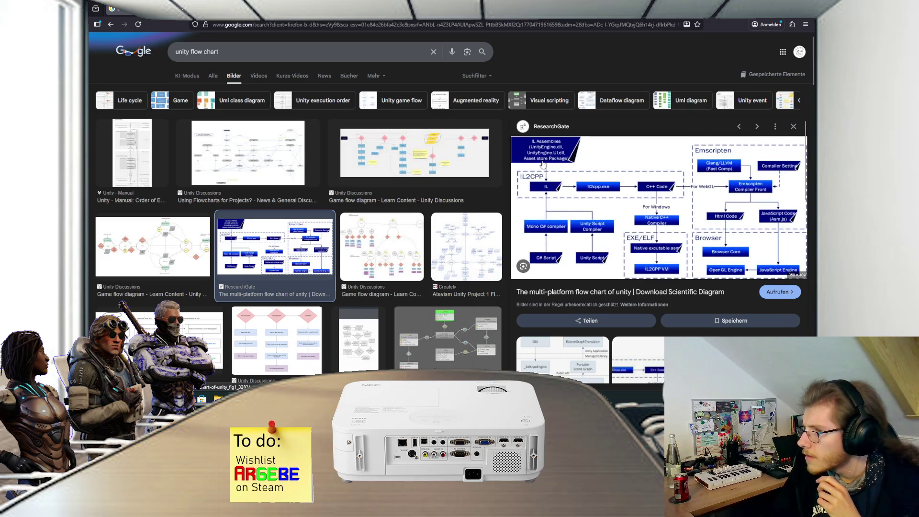
click(267, 159)
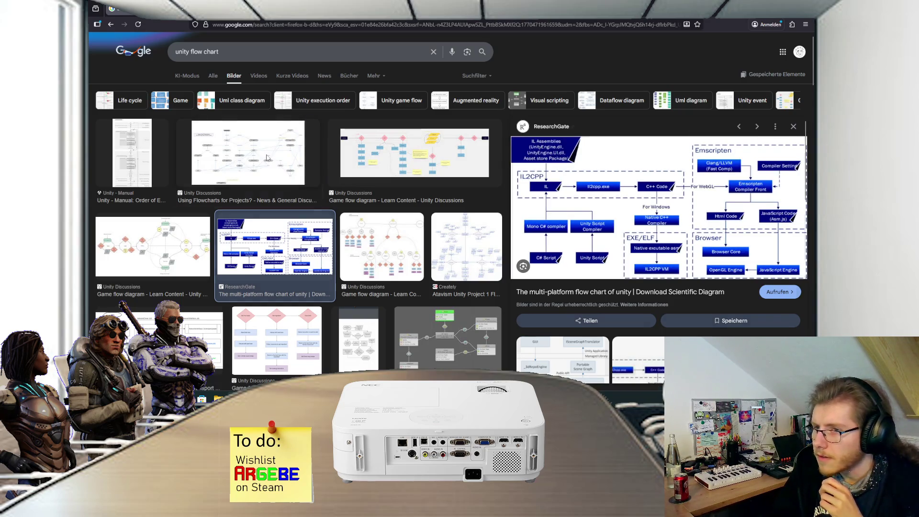
scroll(265, 162, down, 4)
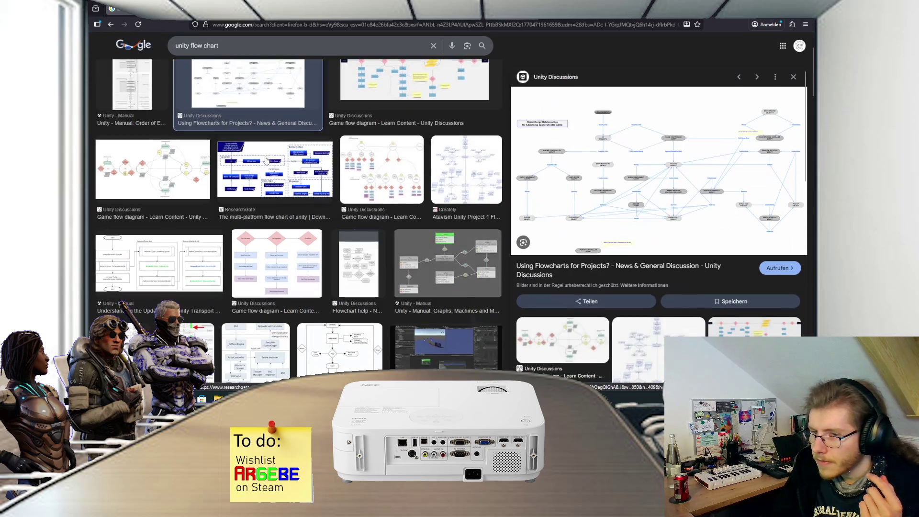
click(201, 227)
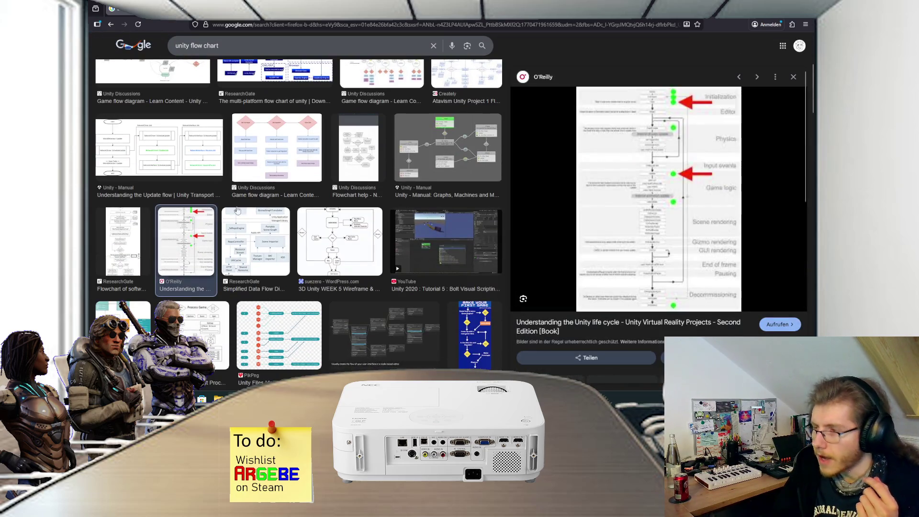
click(641, 186)
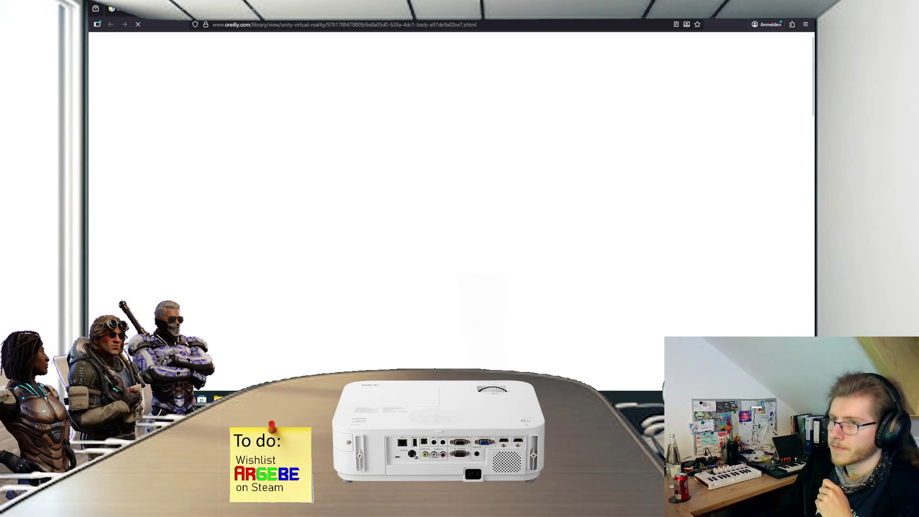
Step: Scroll through the O'Reilly Unity life cycle chart from Initialization to Decommissioning
scroll(325, 187, down, 10)
scroll(324, 189, up, 3)
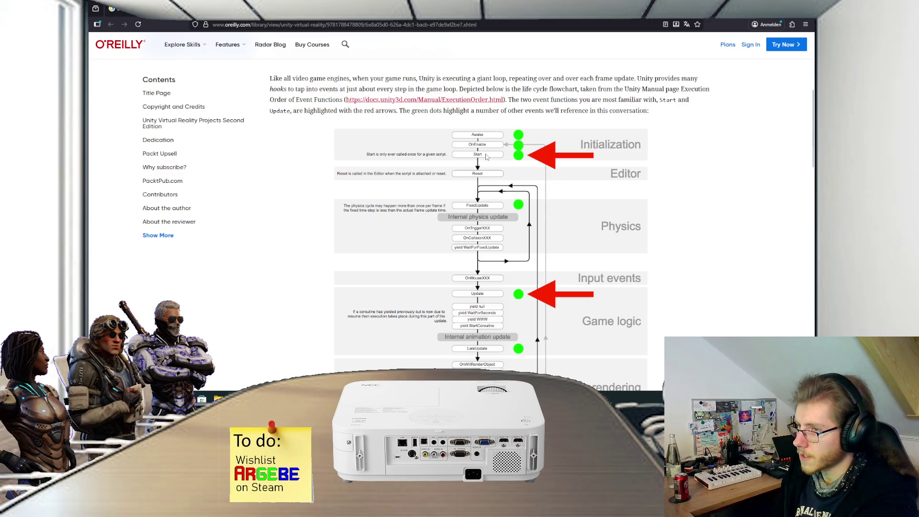
scroll(485, 158, down, 1)
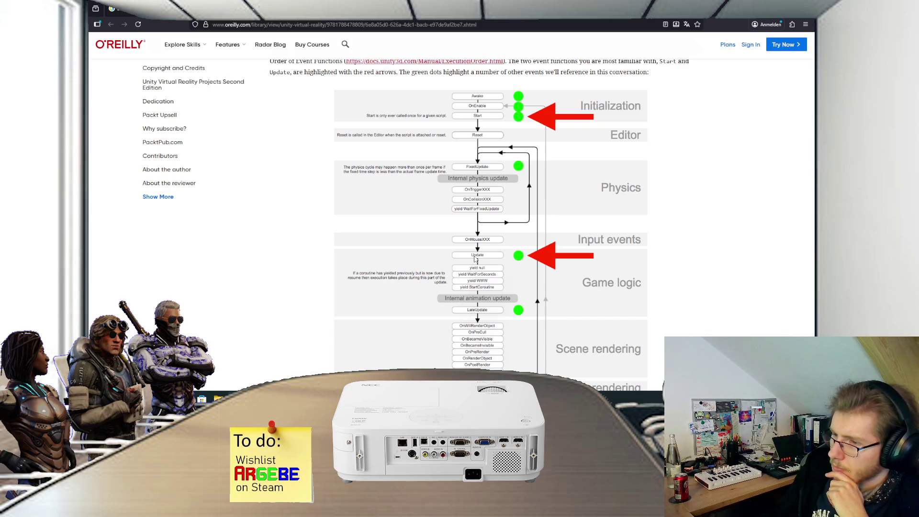
scroll(475, 259, down, 1)
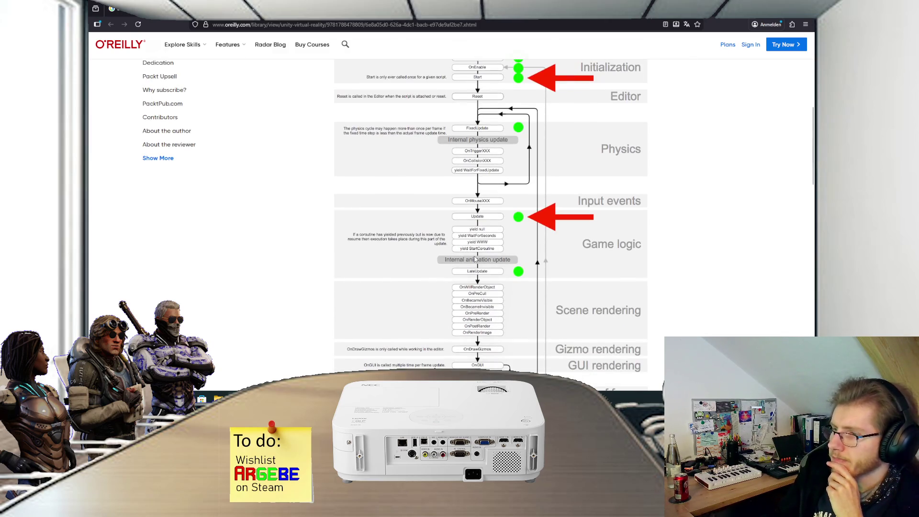
scroll(475, 259, down, 3)
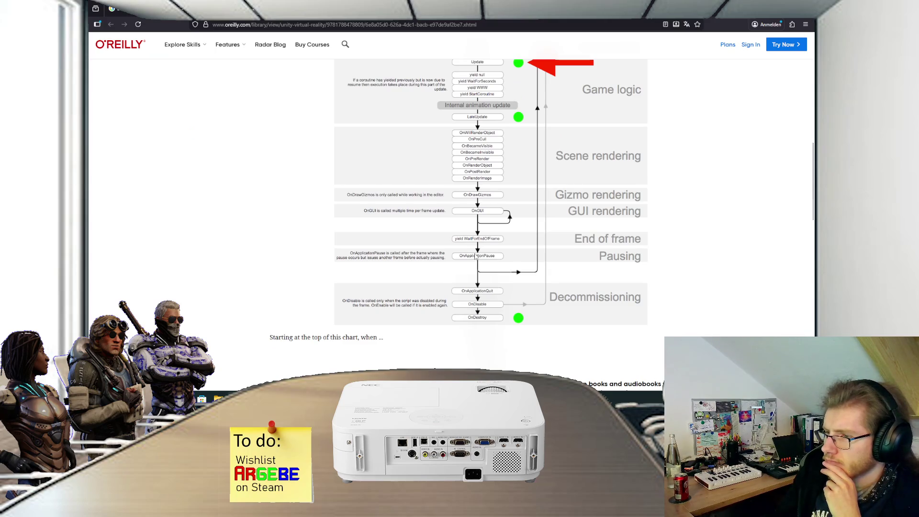
scroll(475, 256, up, 4)
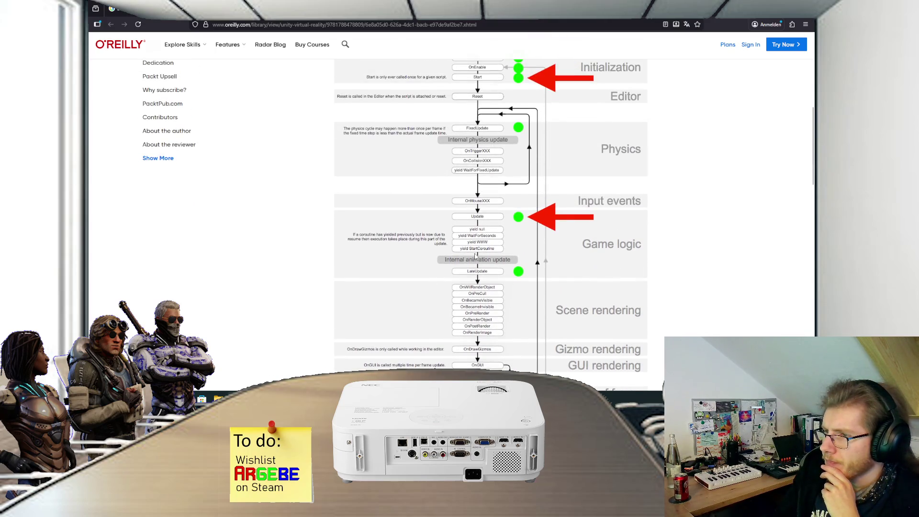
scroll(475, 258, up, 1)
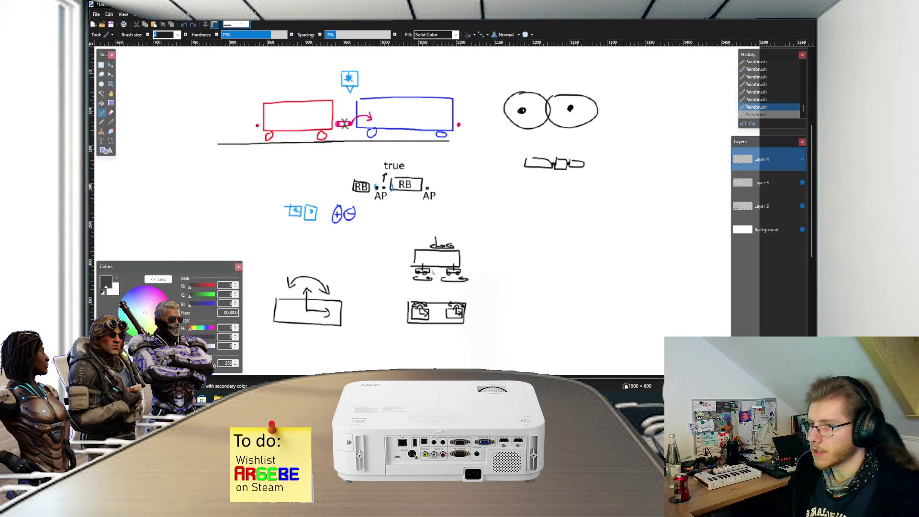
Step: On Layer 3, sketch a tall rectangle topped with an upward arrow
scroll(424, 256, down, 4)
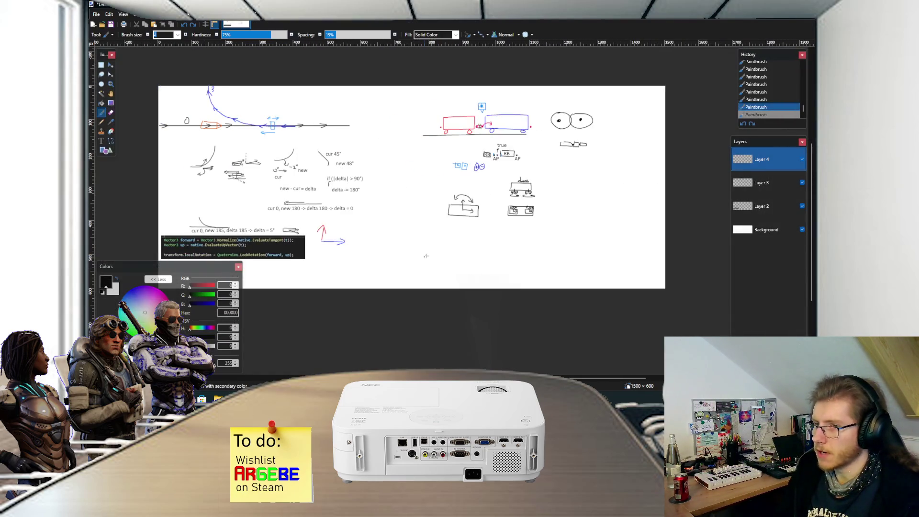
scroll(428, 245, up, 4)
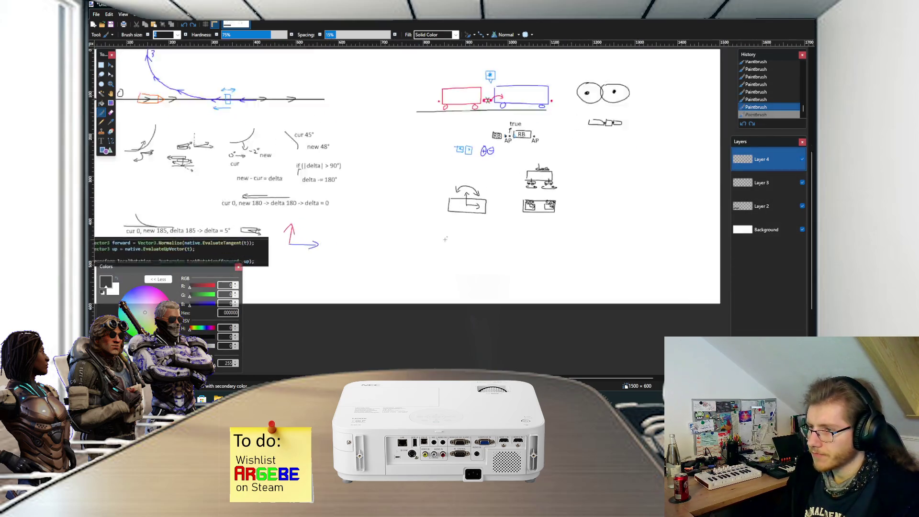
click(760, 183)
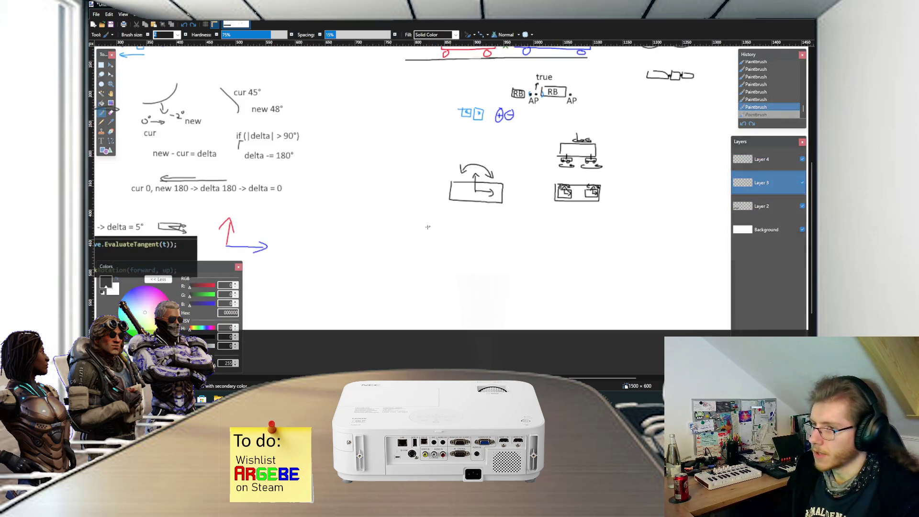
scroll(412, 237, down, 1)
scroll(411, 237, up, 5)
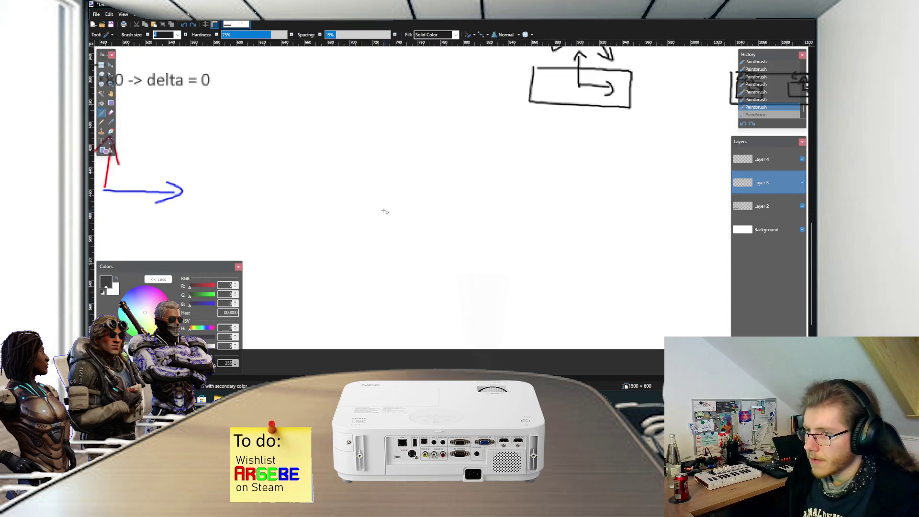
mouse_move(375, 186)
mouse_down()
mouse_move(386, 250)
mouse_move(416, 213)
mouse_move(397, 171)
mouse_move(384, 170)
mouse_up()
scroll(394, 166, down, 1)
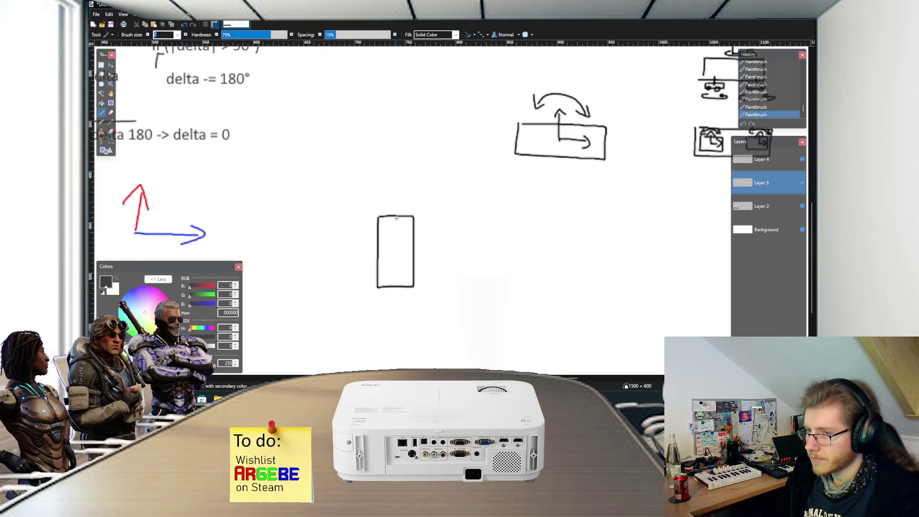
drag(396, 211, 401, 197)
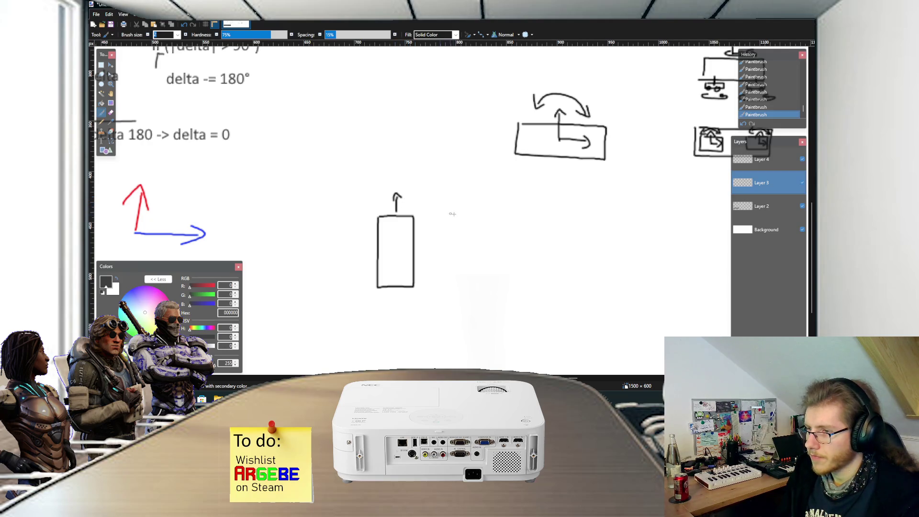
scroll(452, 214, down, 1)
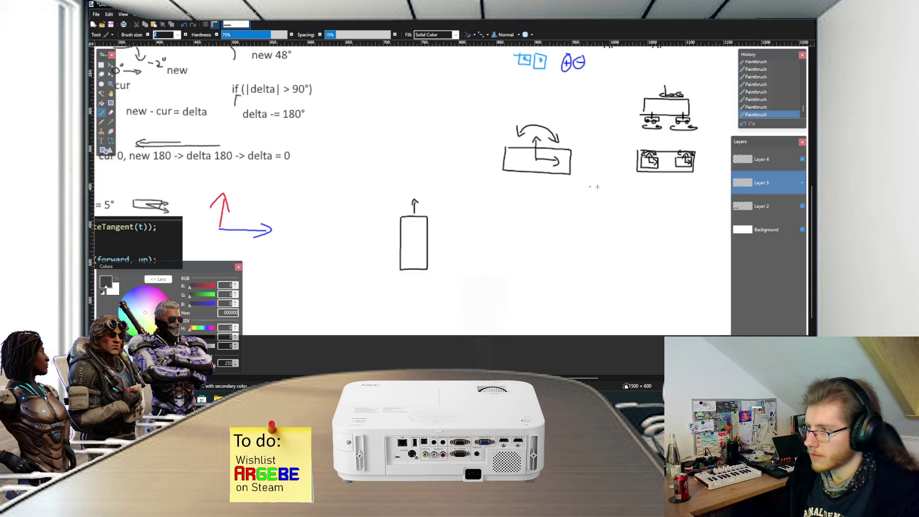
Step: On Layer 2, draw a path rising from the rectangle and curving right
click(760, 206)
mouse_move(413, 273)
mouse_down()
mouse_move(409, 174)
mouse_move(450, 147)
mouse_up()
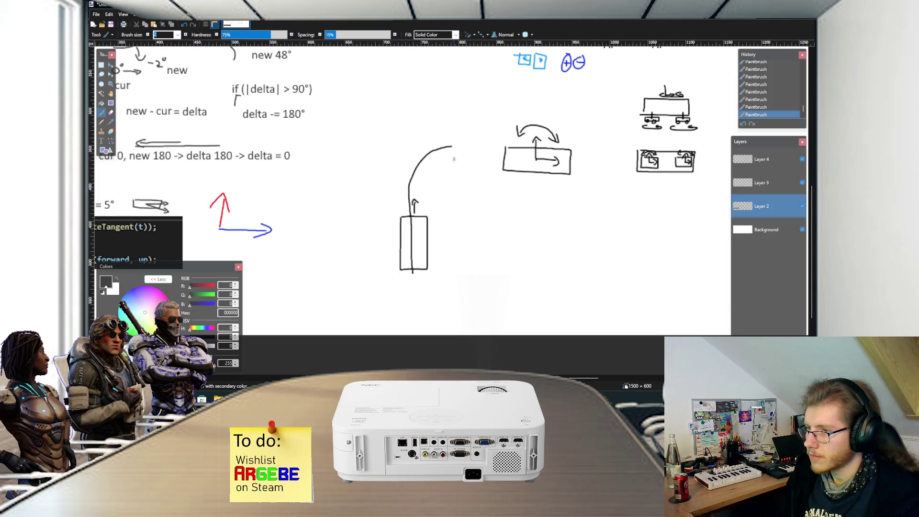
scroll(453, 158, up, 1)
Step: Nudge the Layer 3 rectangle upward, then open Steam's Factorio: Space Age soundtrack
click(760, 183)
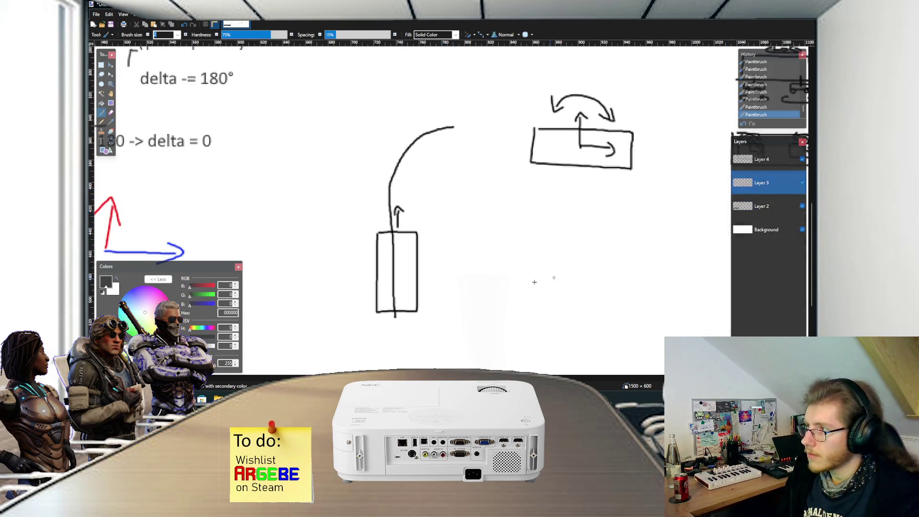
key(s)
drag(440, 331, 363, 218)
key(m)
drag(422, 263, 420, 250)
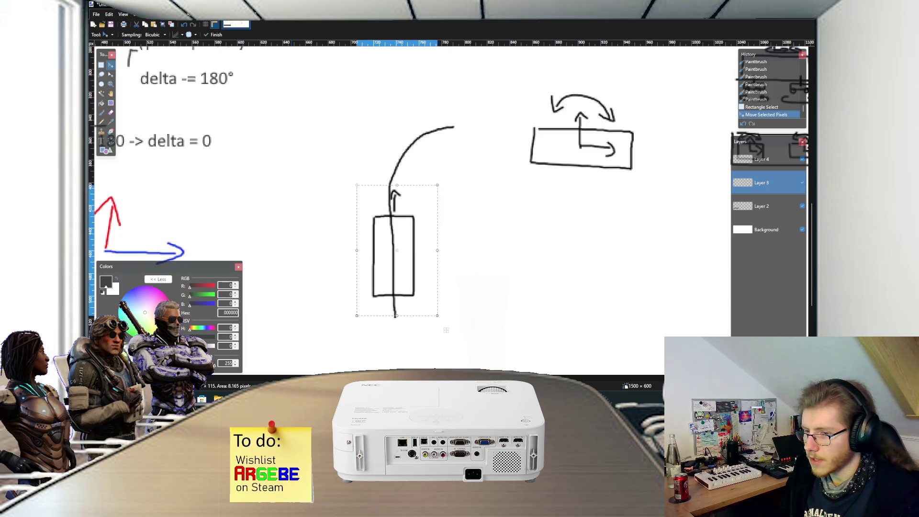
key(alt+Tab)
click(148, 152)
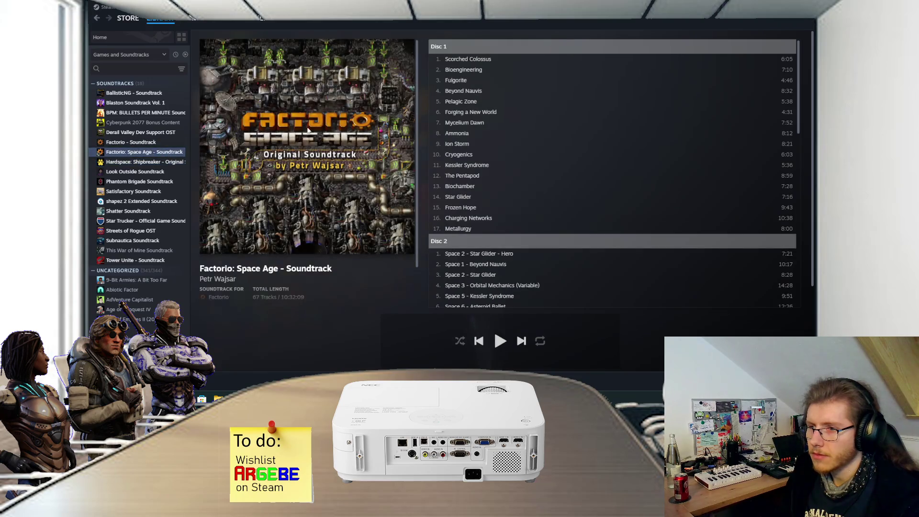
Step: Play 'Scorched Colossus' from the Factorio: Space Age soundtrack and return to Paint.NET
double_click(478, 61)
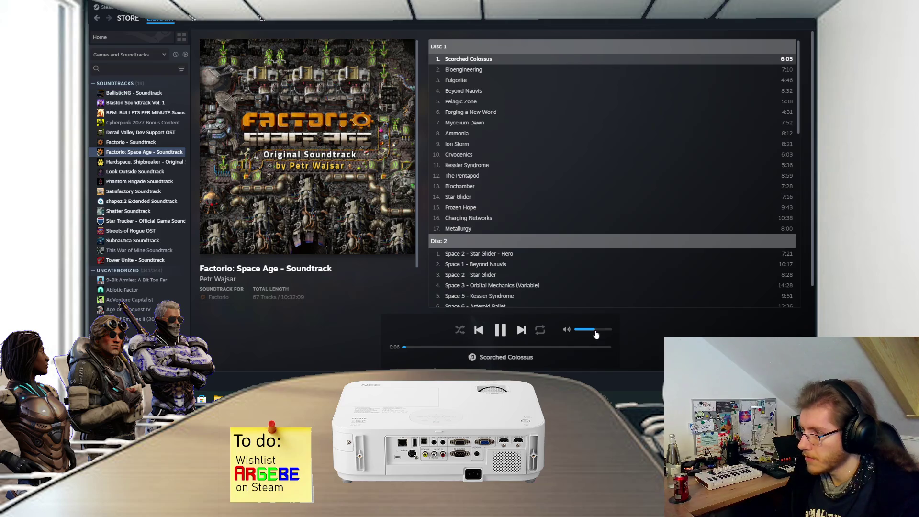
mouse_move(401, 399)
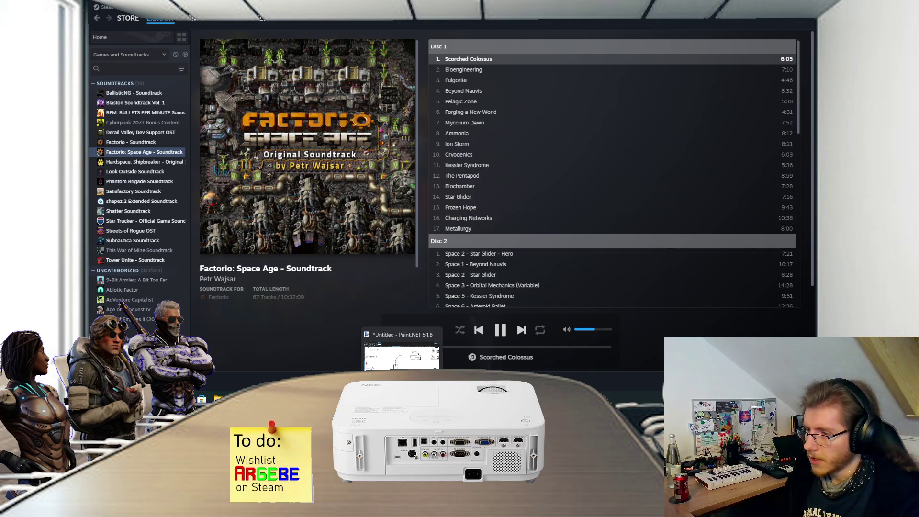
key(alt+Tab)
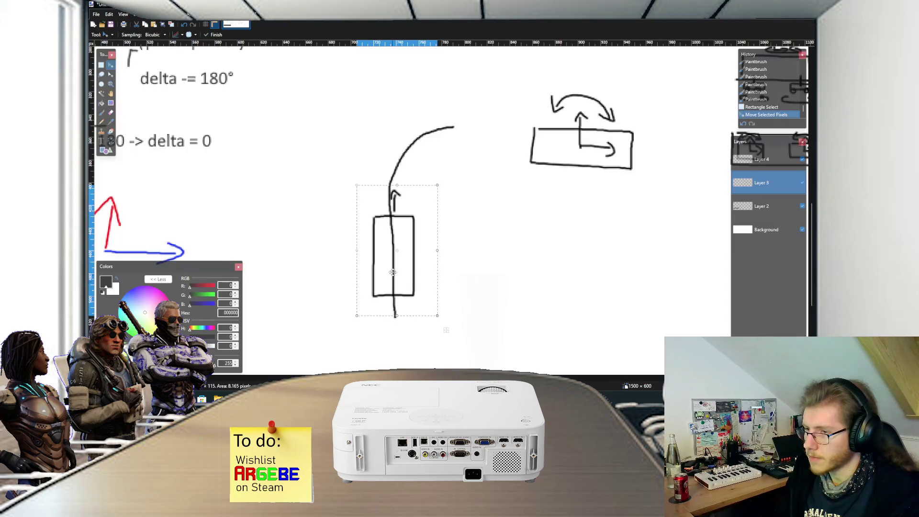
Step: Nudge the tall rectangle and its line slightly left, then switch to Visual Studio
drag(423, 247, 419, 245)
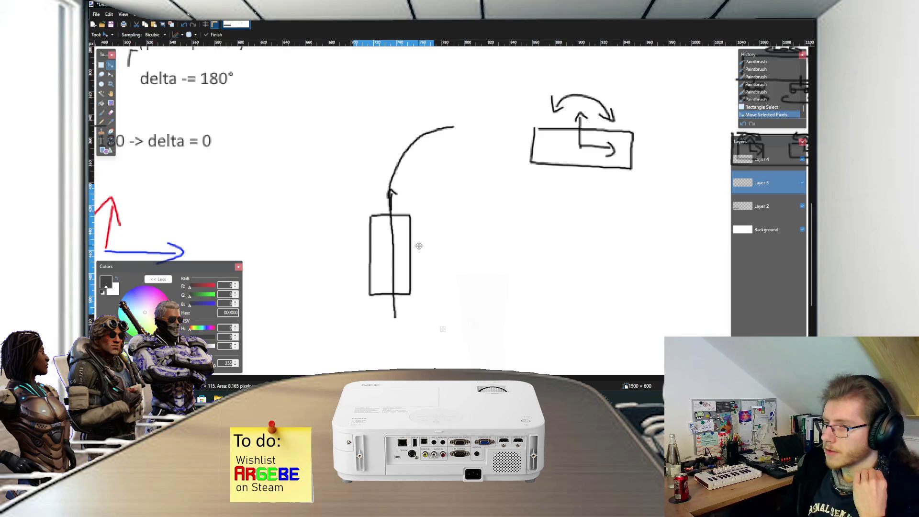
key(alt+Tab)
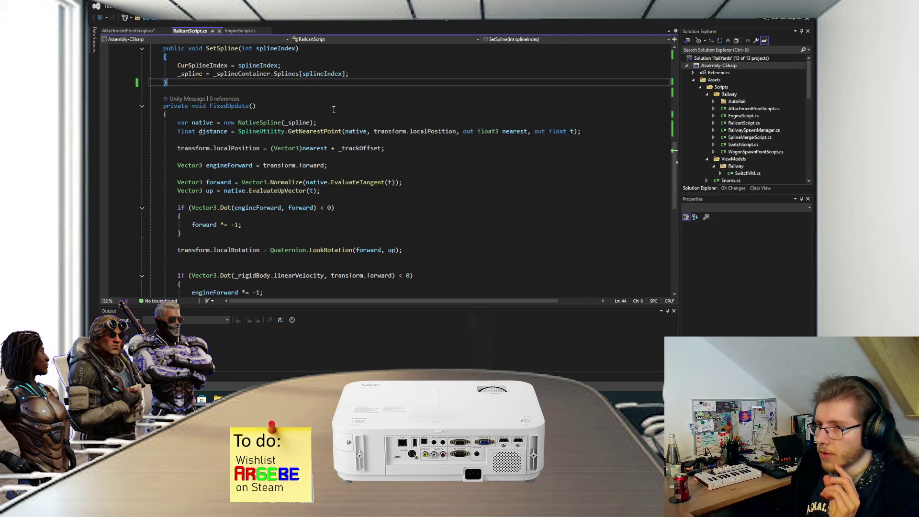
Step: Review FixedUpdate's localPosition code in RailcartScript.cs, then return to Paint.NET
click(385, 149)
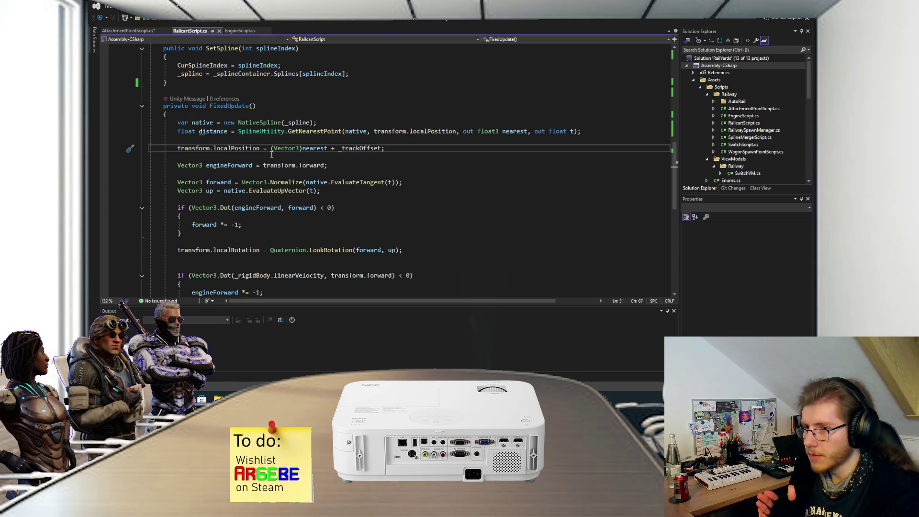
scroll(292, 184, down, 4)
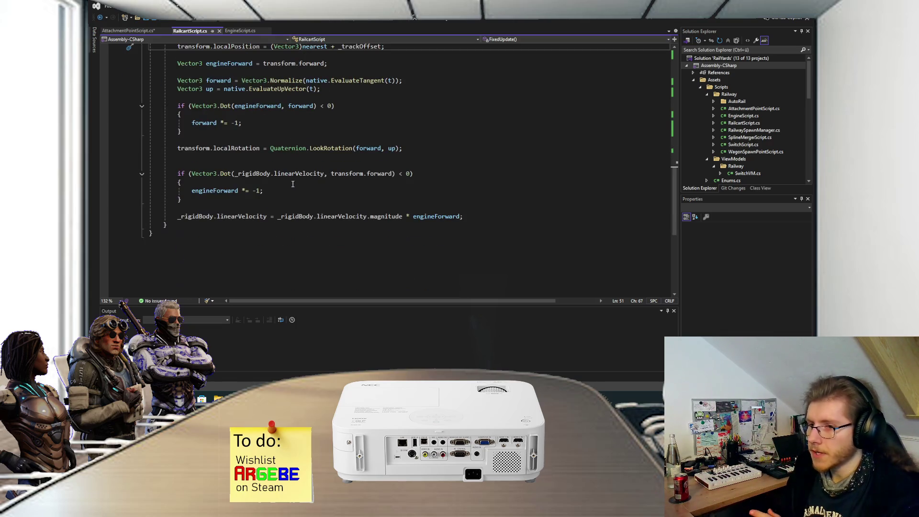
scroll(292, 169, up, 3)
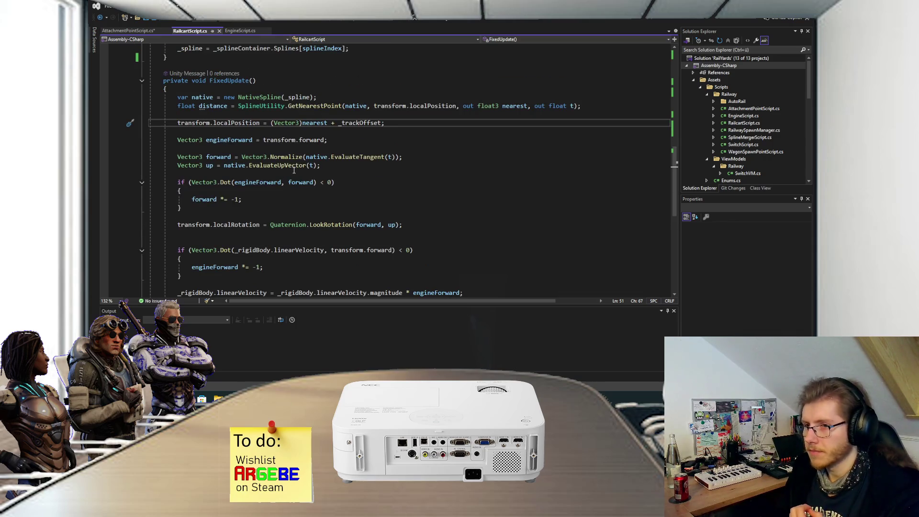
scroll(294, 169, up, 1)
key(alt+Tab)
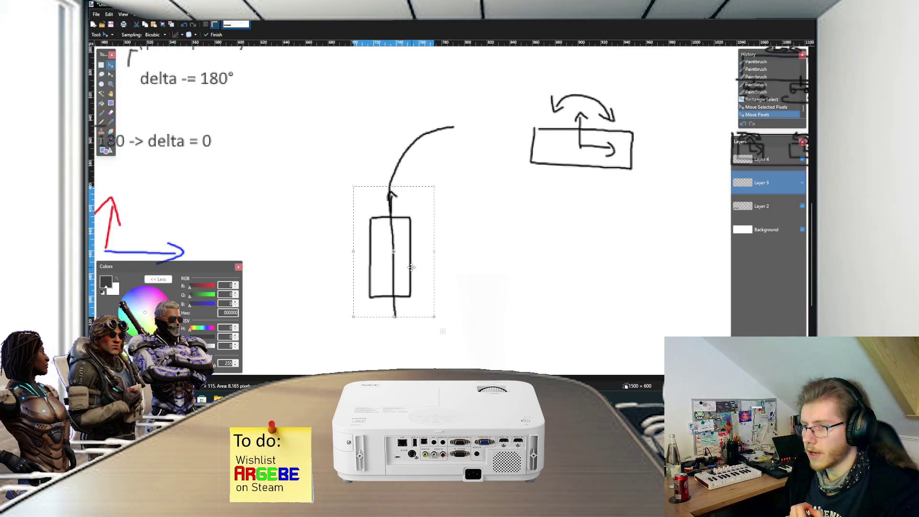
Step: Drag the rectangle and its line upward toward the curved line
drag(411, 265, 409, 241)
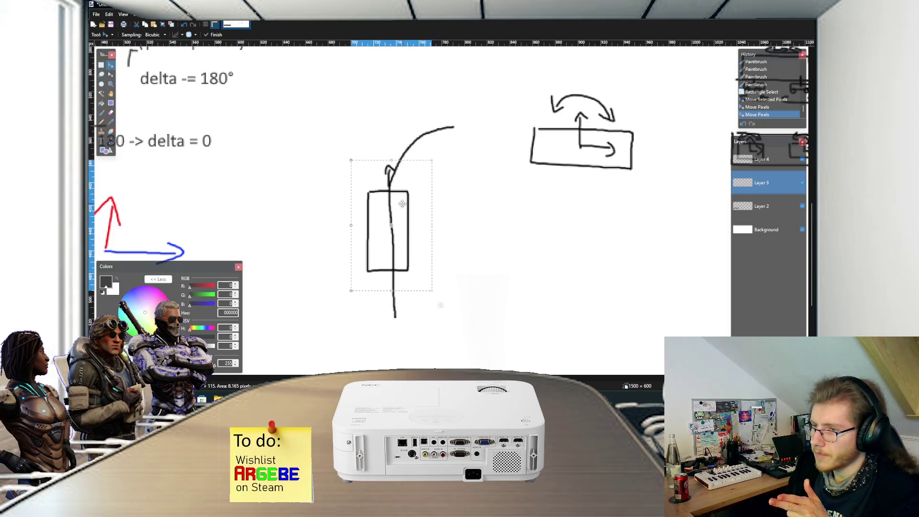
key(ctrl+d)
drag(402, 204, 403, 205)
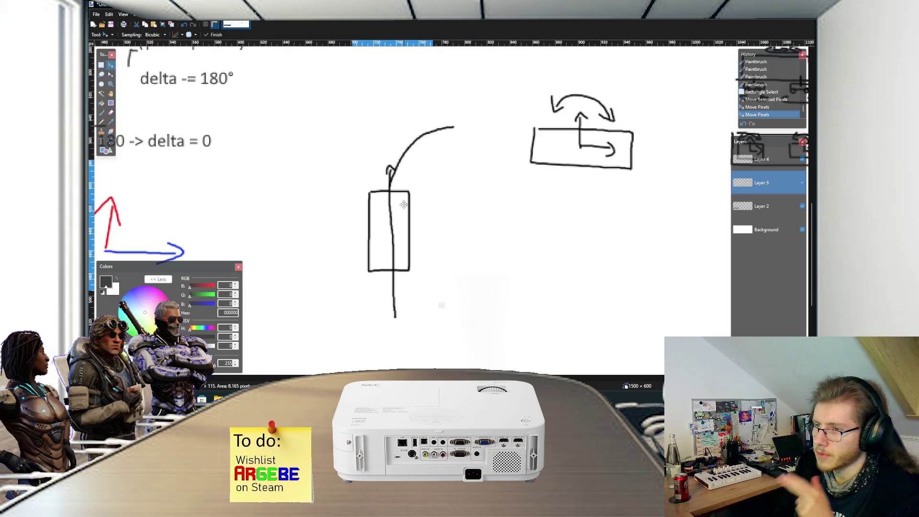
drag(403, 205, 402, 177)
drag(440, 278, 440, 266)
scroll(436, 287, up, 2)
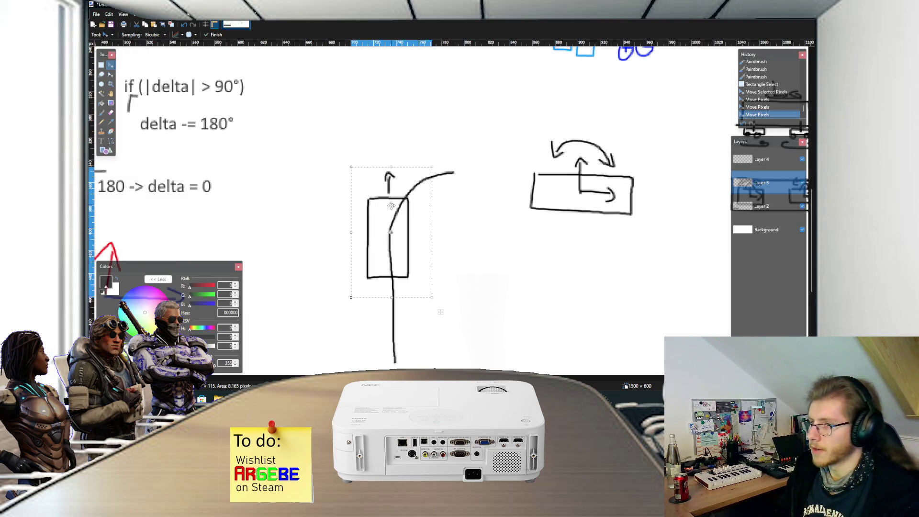
ctrl+scroll(438, 307, up, 1)
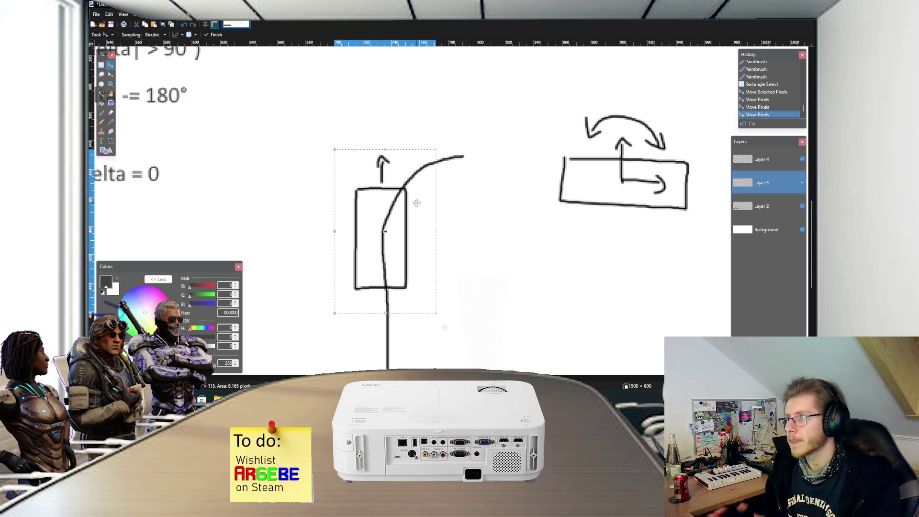
Step: Settle the rectangle-and-arrow onto the curve and tilt it slightly clockwise
key(ctrl+d)
drag(401, 215, 402, 189)
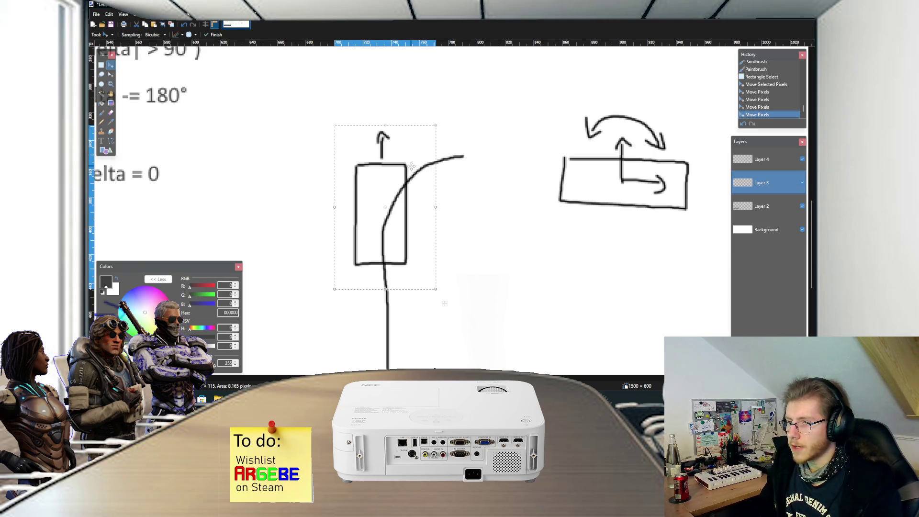
drag(404, 162, 401, 159)
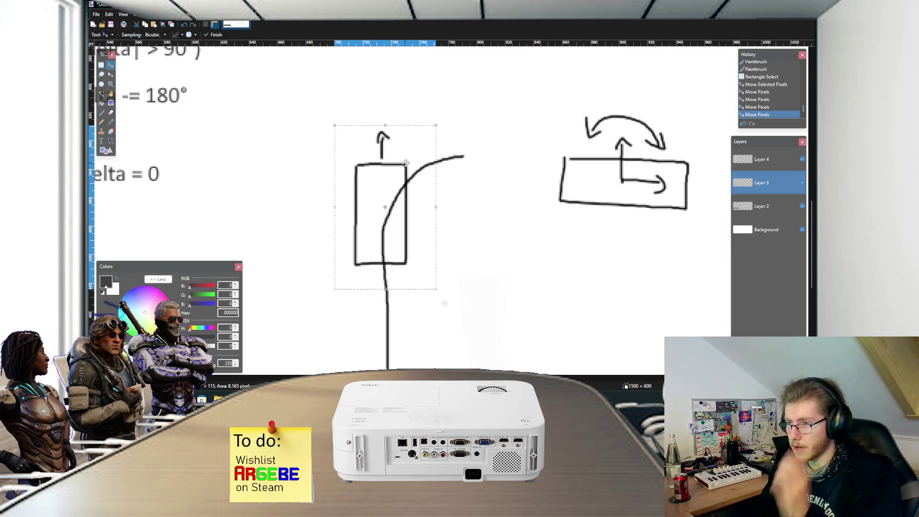
drag(405, 162, 407, 172)
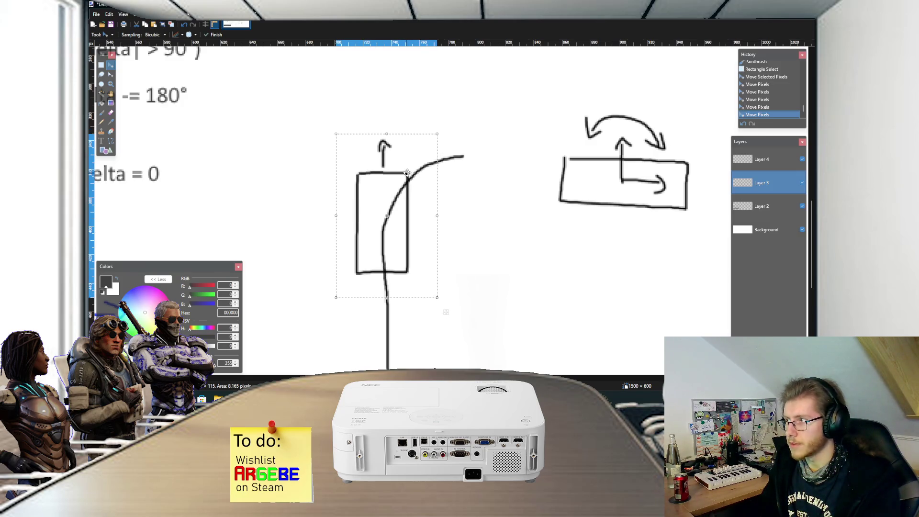
drag(435, 128, 445, 135)
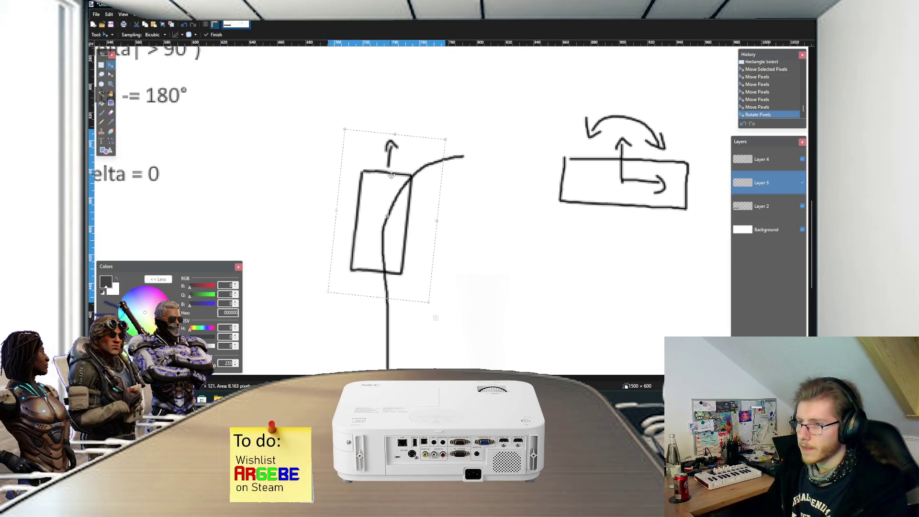
Step: Glance at the O'Reilly event-order diagram, then return to the Paint.NET drawing
mouse_move(298, 398)
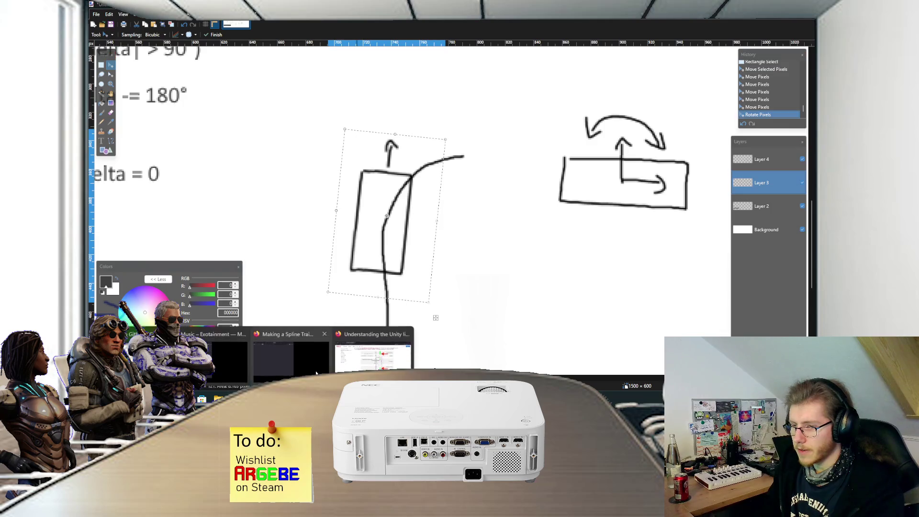
click(378, 338)
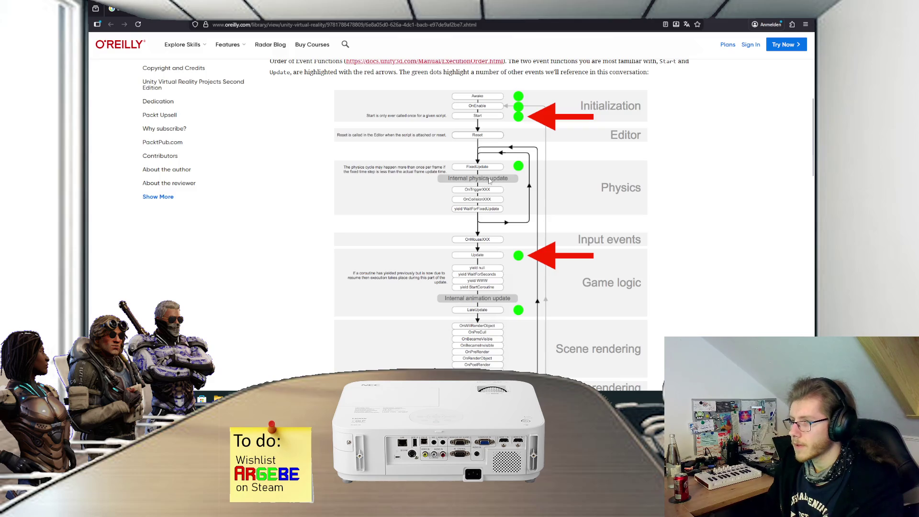
key(alt+Tab)
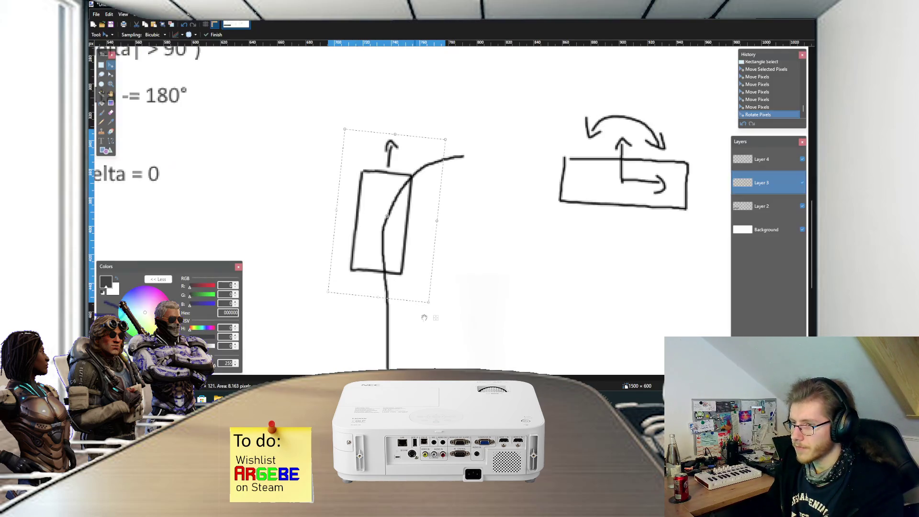
Step: Move the rectangle-with-arrow down the line and rotate it back upright
drag(436, 317, 436, 305)
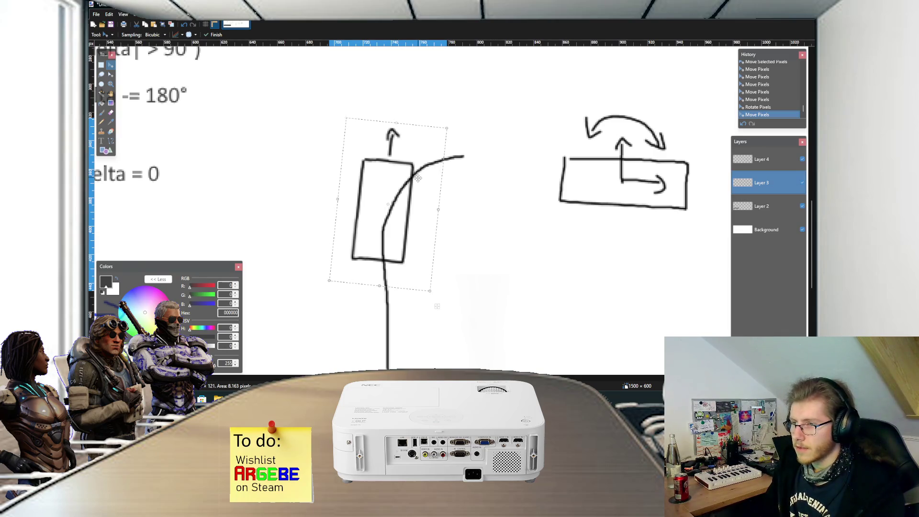
drag(418, 178, 416, 242)
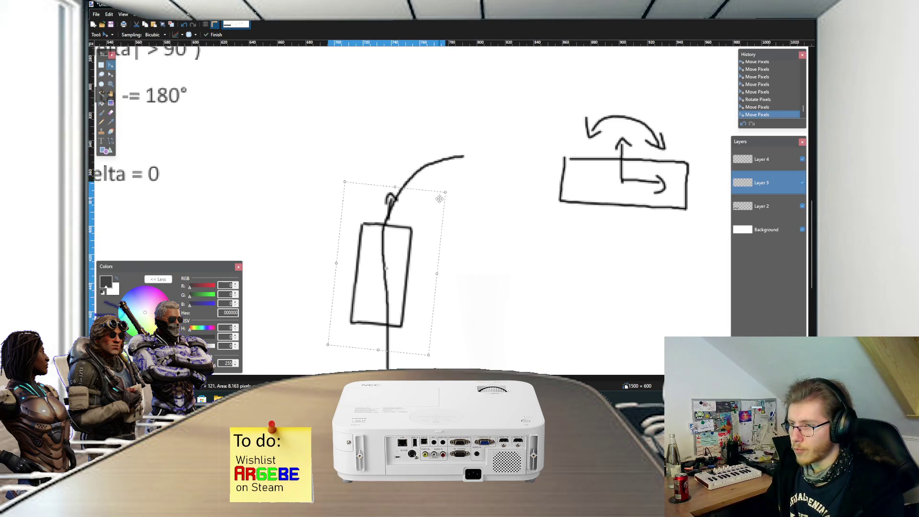
drag(456, 188, 446, 181)
scroll(415, 231, down, 1)
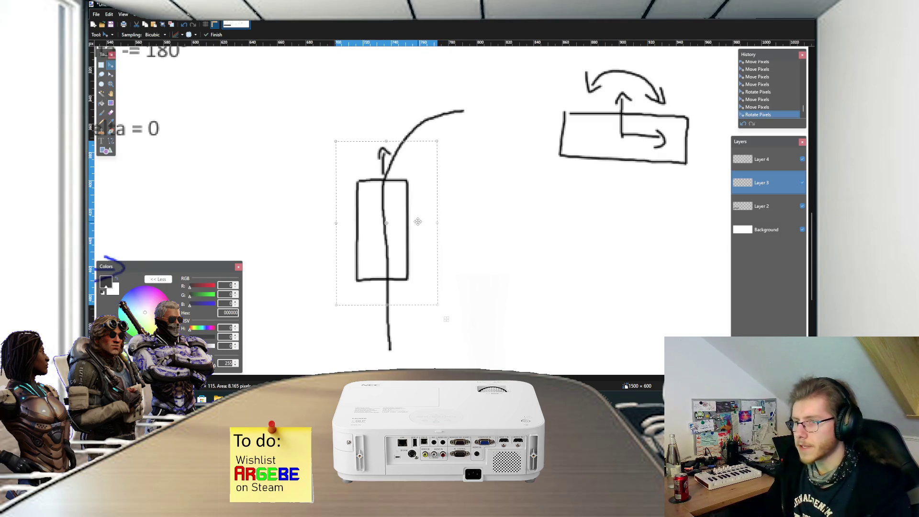
Step: Reposition the drawing higher along the curve and tilt it clockwise to follow it
mouse_move(417, 222)
mouse_down()
mouse_move(419, 230)
mouse_move(417, 177)
mouse_up()
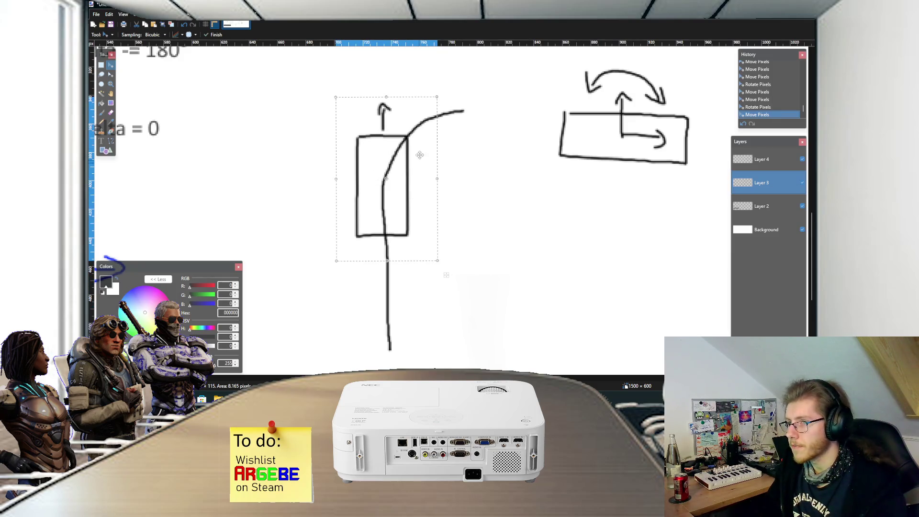
drag(422, 122, 423, 131)
drag(435, 96, 448, 106)
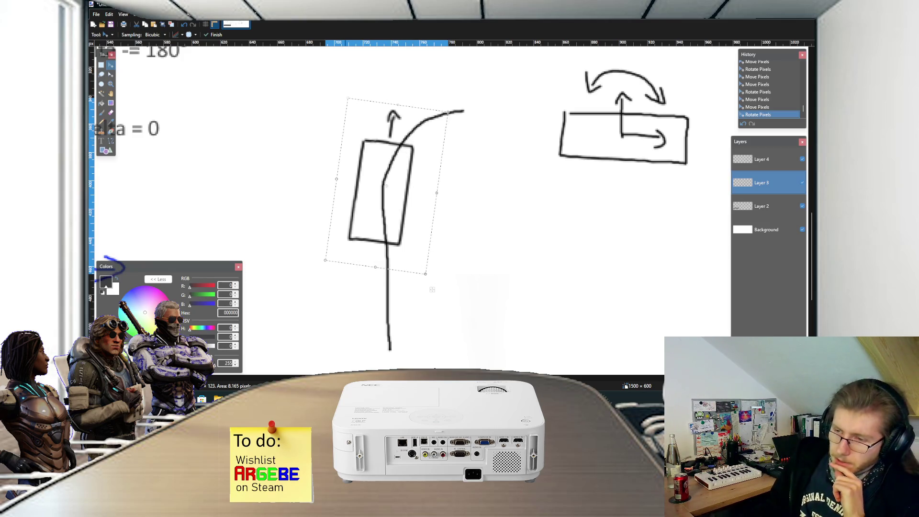
key(alt+Tab)
Step: Scroll RailcartScript.cs up and select the FixedUpdate method name
scroll(270, 165, up, 1)
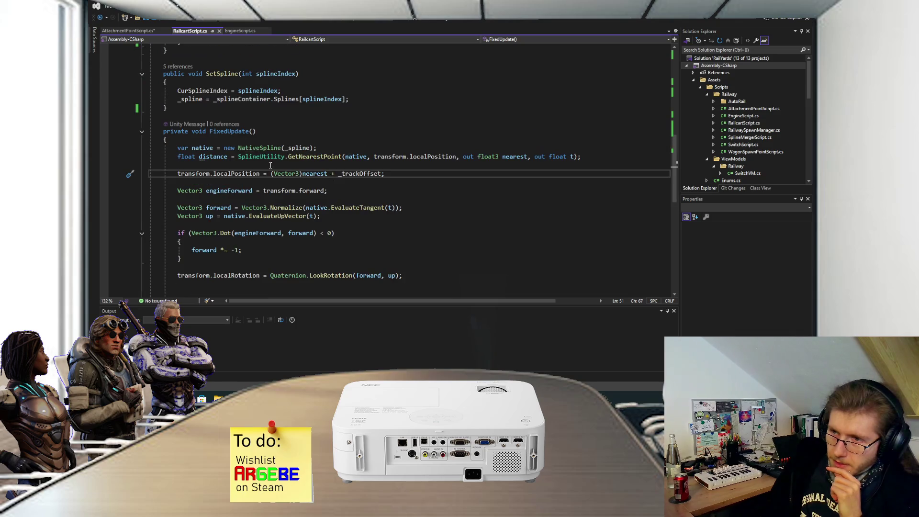
double_click(225, 132)
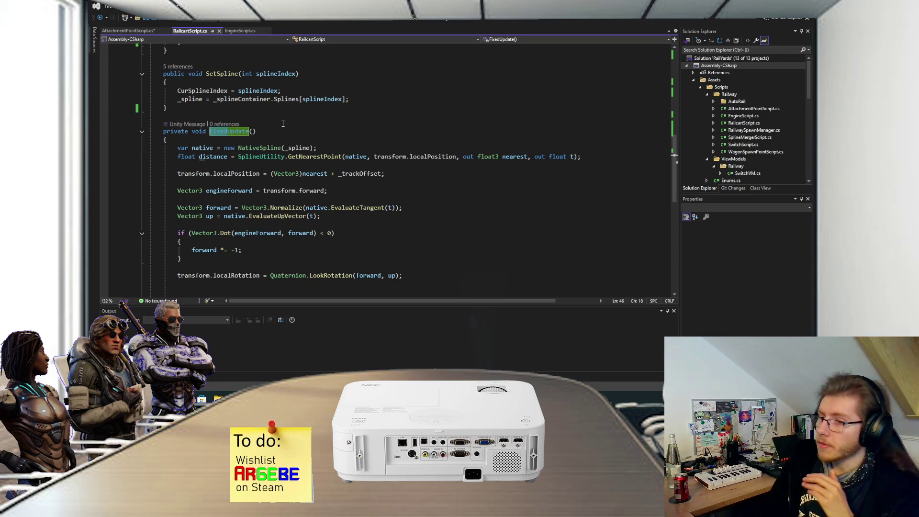
key(alt+Tab)
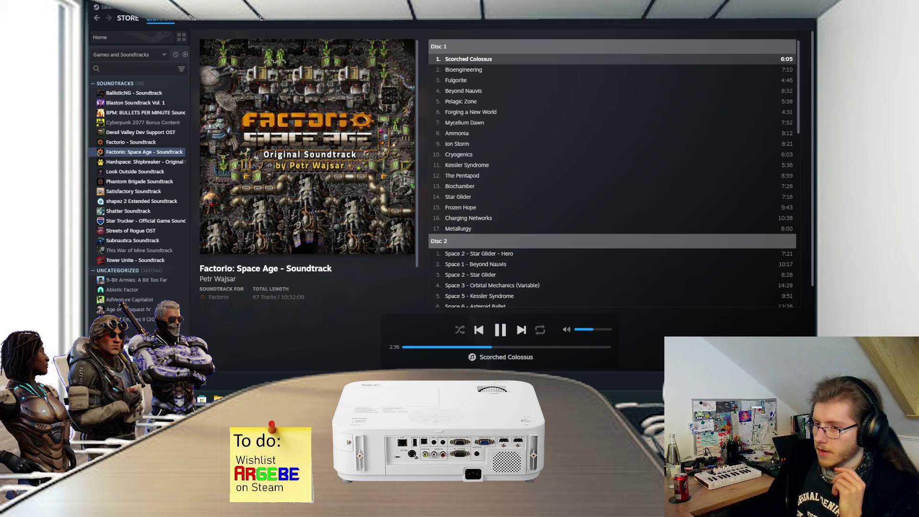
key(alt+Tab)
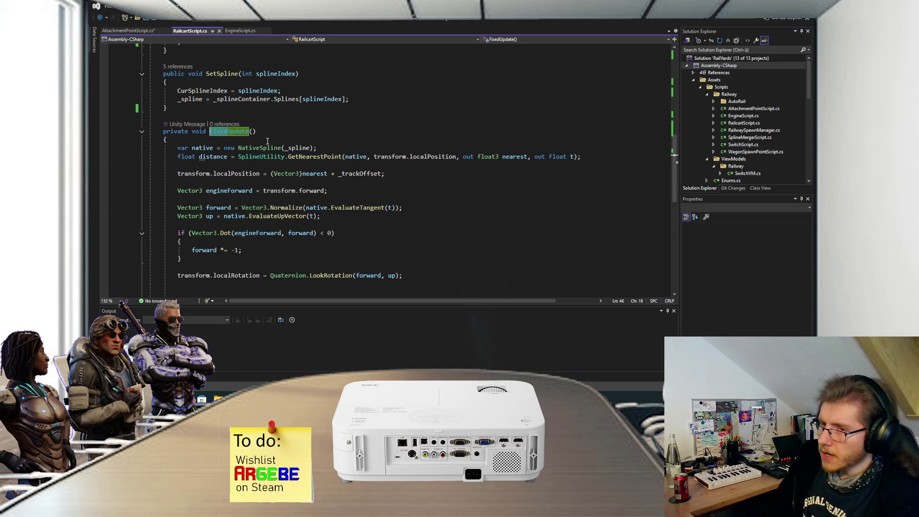
Step: Replace FixedUpdate with Update in RailcartScript.cs, save, and switch to Unity to recompile
text(Update)
click(282, 130)
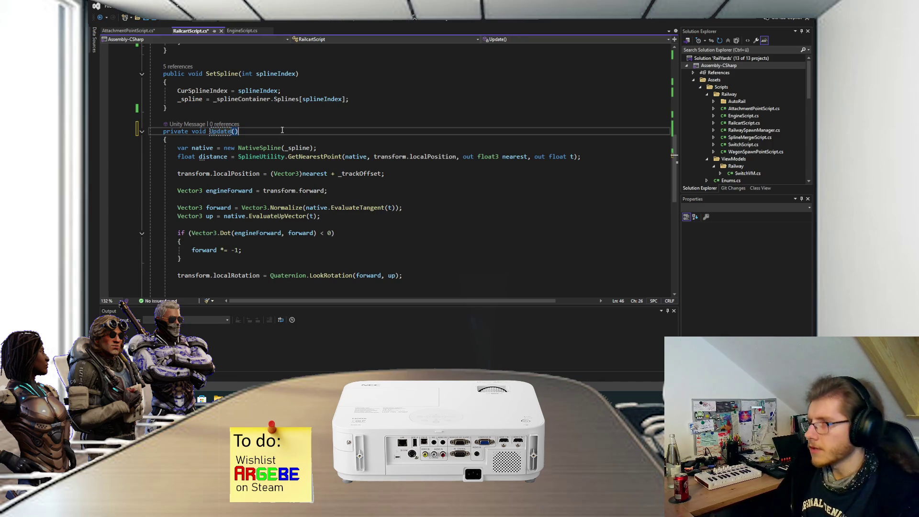
key(ctrl+s)
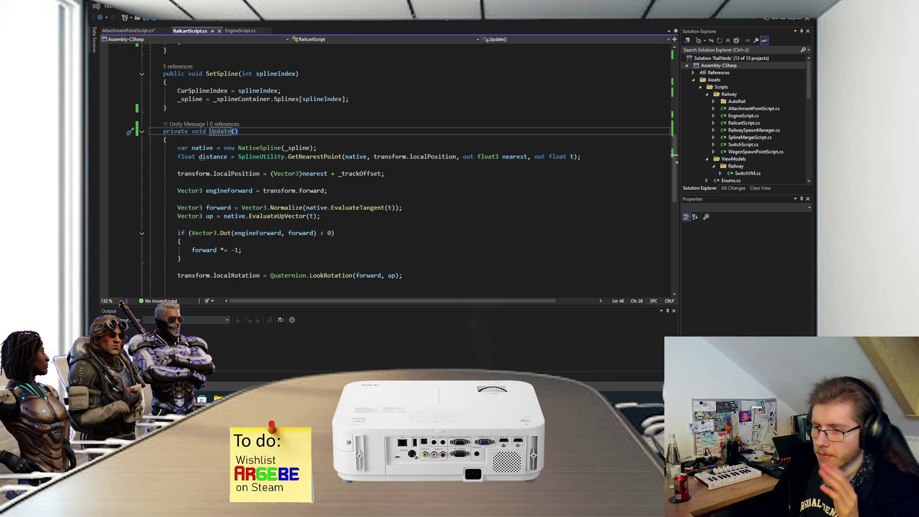
key(alt+Tab)
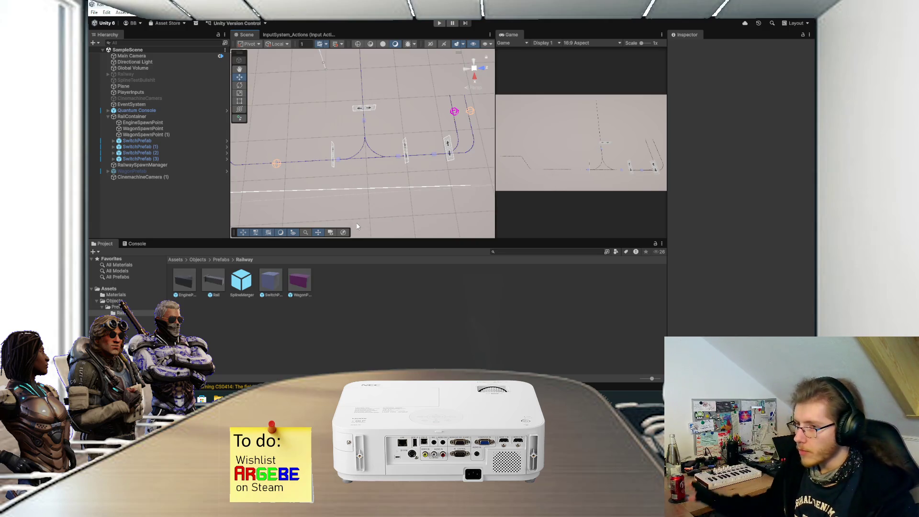
Step: Scroll through the O'Reilly Unity life cycle flowchart, close the full-access popup, and return to Unity
click(373, 359)
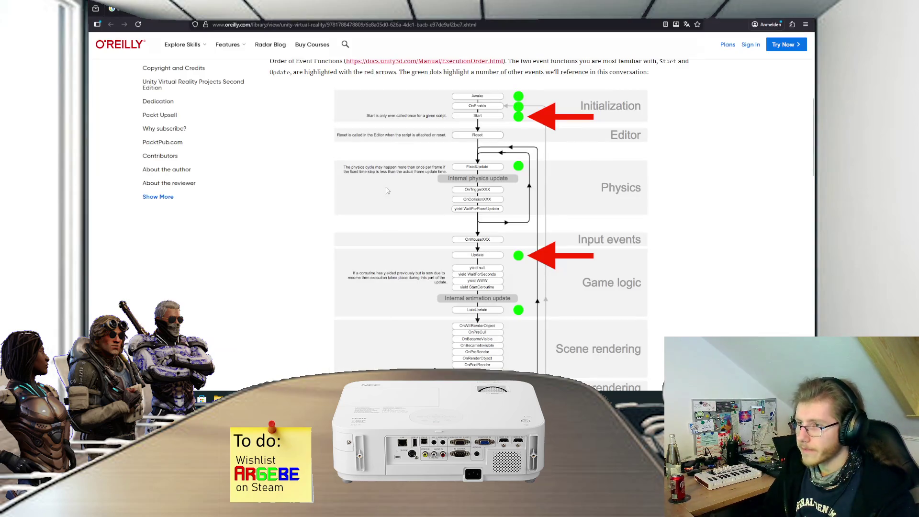
scroll(436, 145, up, 5)
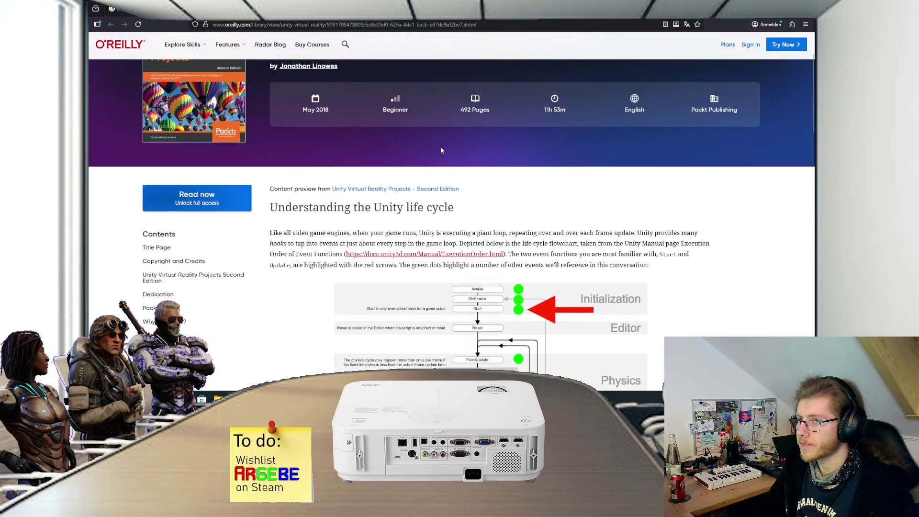
scroll(507, 151, down, 1)
scroll(506, 149, up, 1)
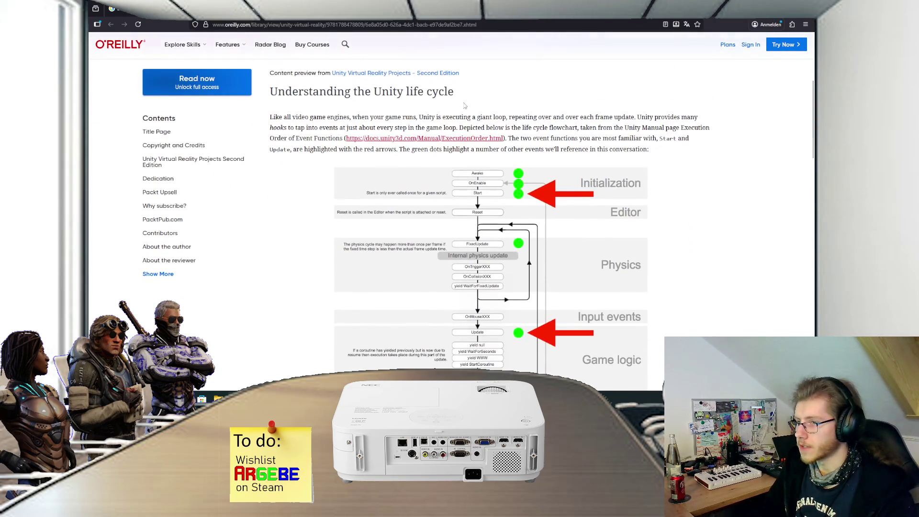
scroll(502, 144, down, 3)
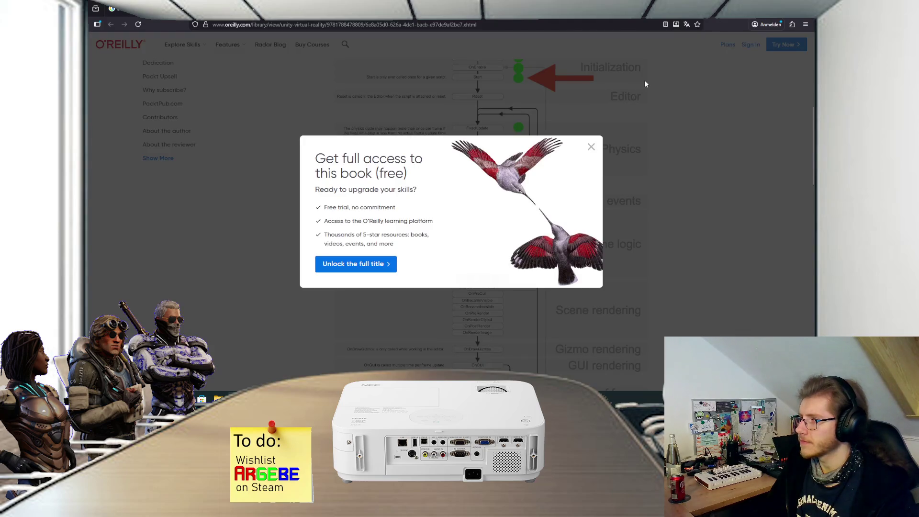
click(592, 147)
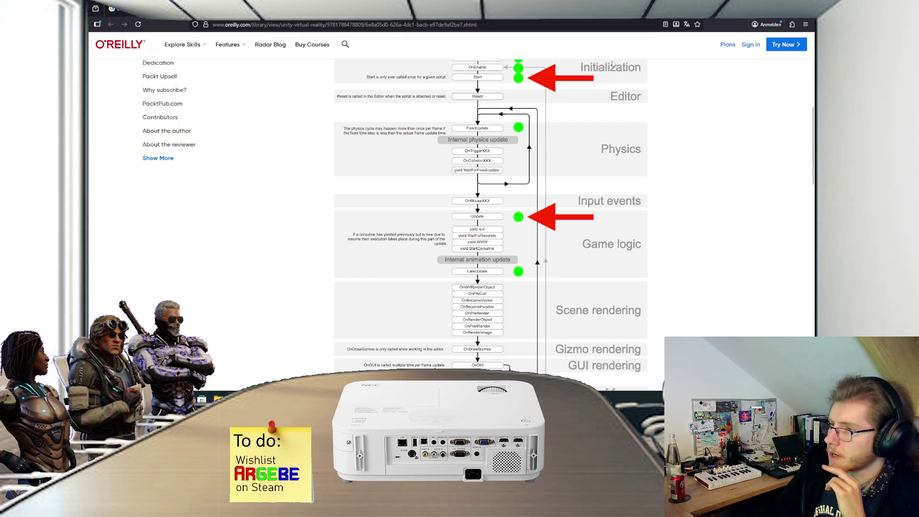
key(alt+Tab)
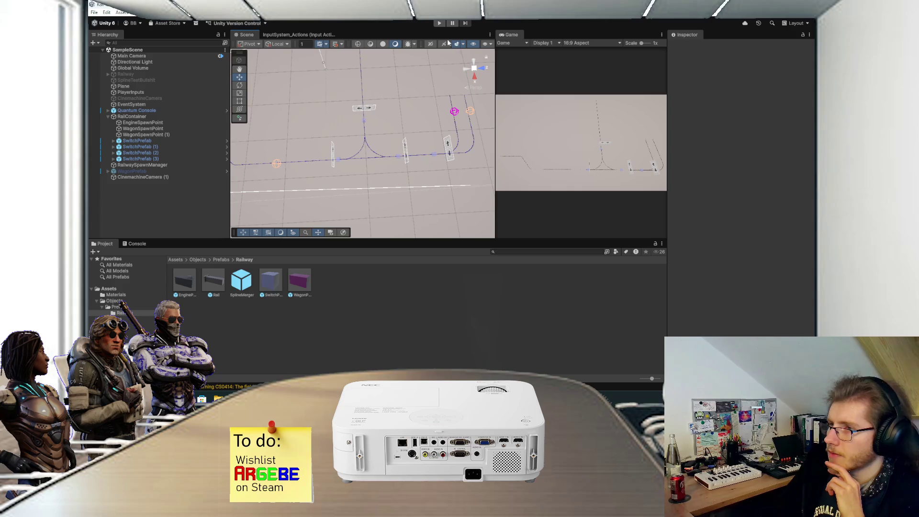
Step: Play with a maximized Game view, drive the coupled train right, reverse it up the vertical track, then stop
click(438, 23)
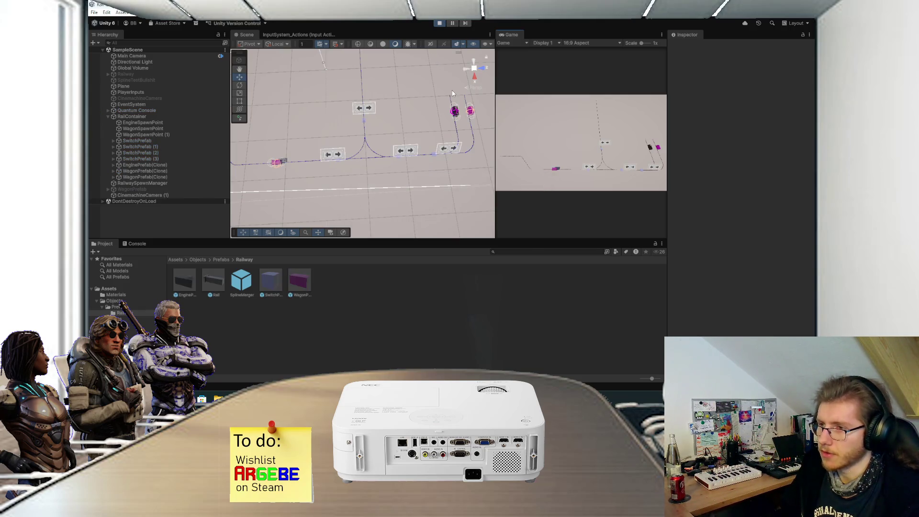
double_click(508, 35)
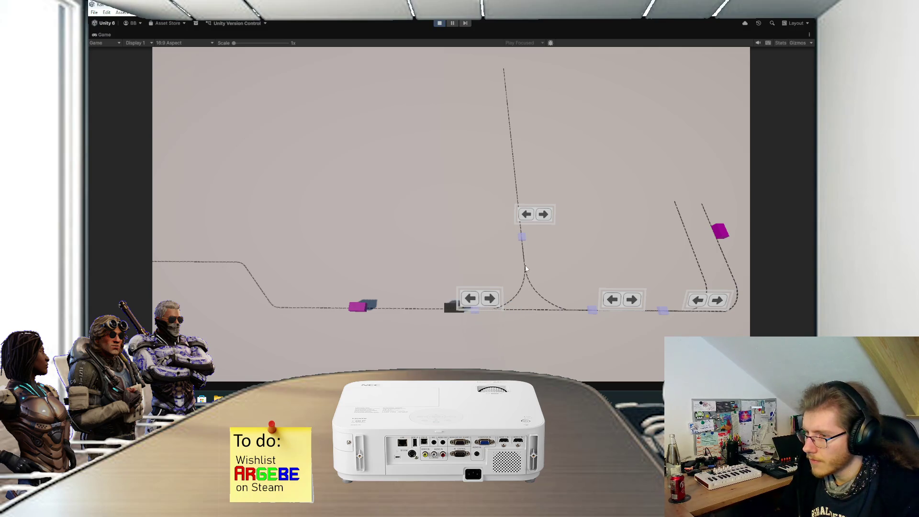
click(495, 293)
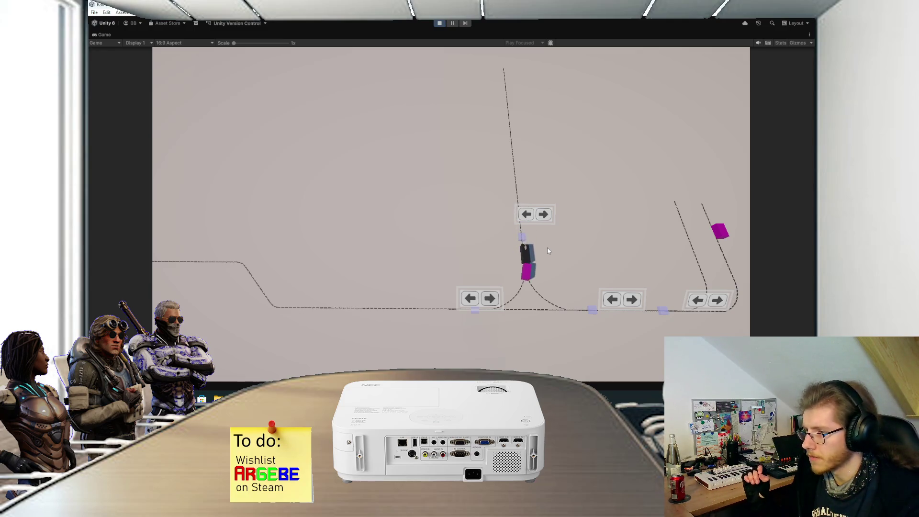
click(543, 215)
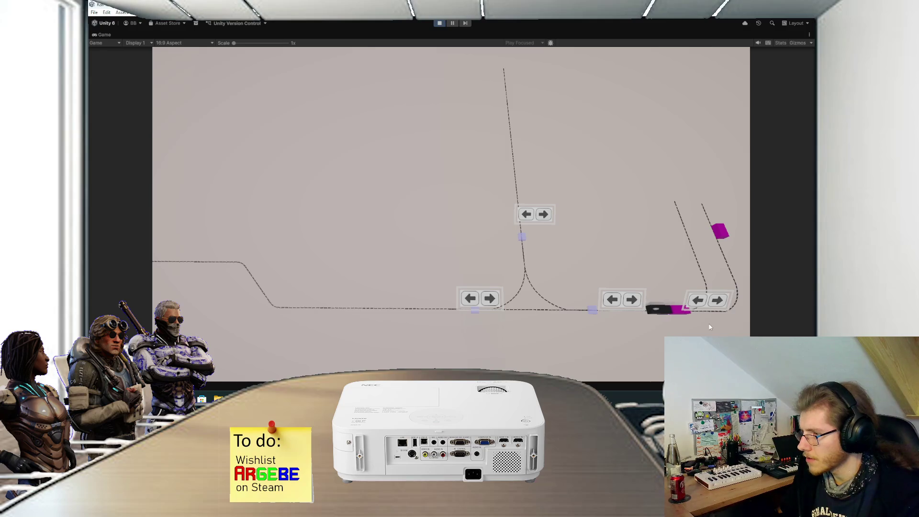
click(439, 23)
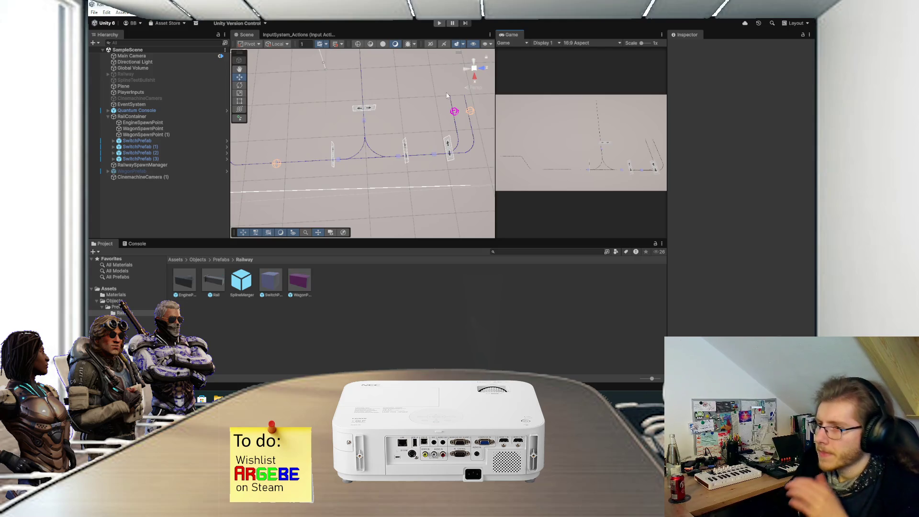
Step: Scroll through RailcartScript's Update method in Visual Studio
drag(428, 144, 409, 174)
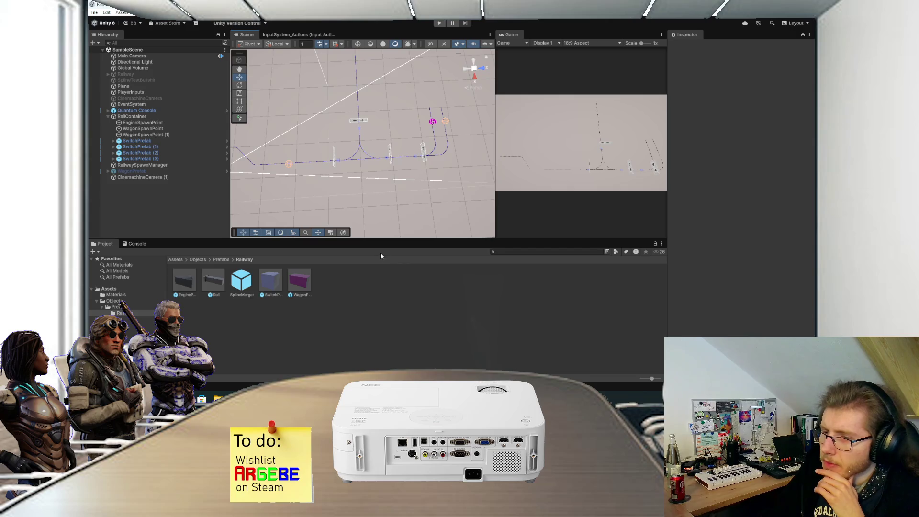
key(alt+Tab)
scroll(344, 211, down, 1)
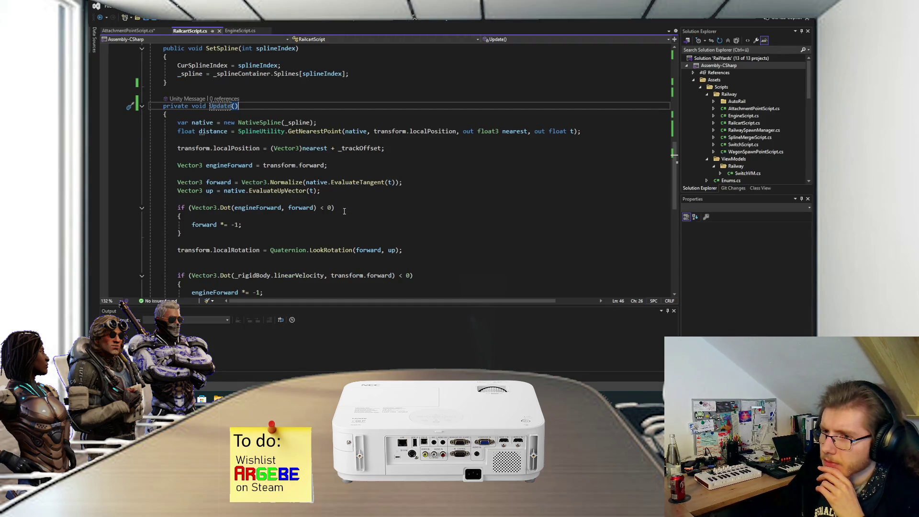
scroll(344, 211, down, 1)
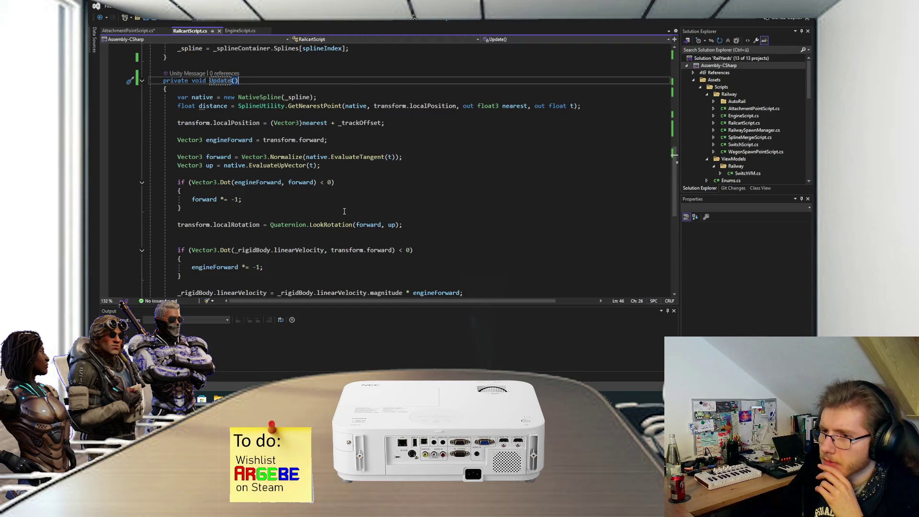
scroll(344, 211, down, 1)
scroll(344, 211, up, 1)
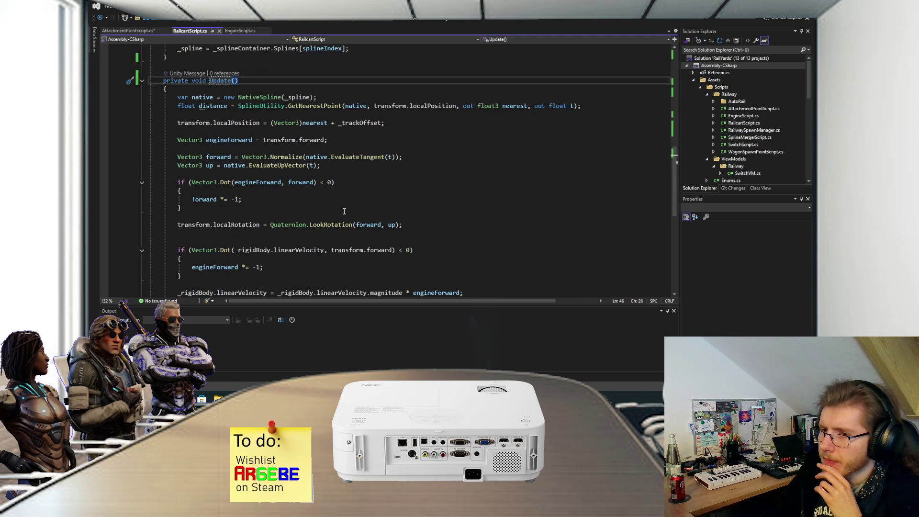
scroll(344, 209, up, 6)
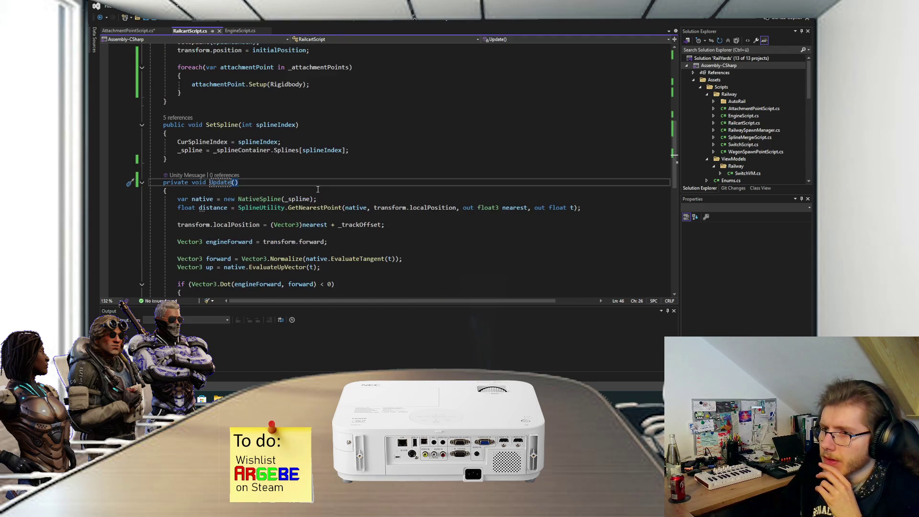
scroll(268, 148, up, 3)
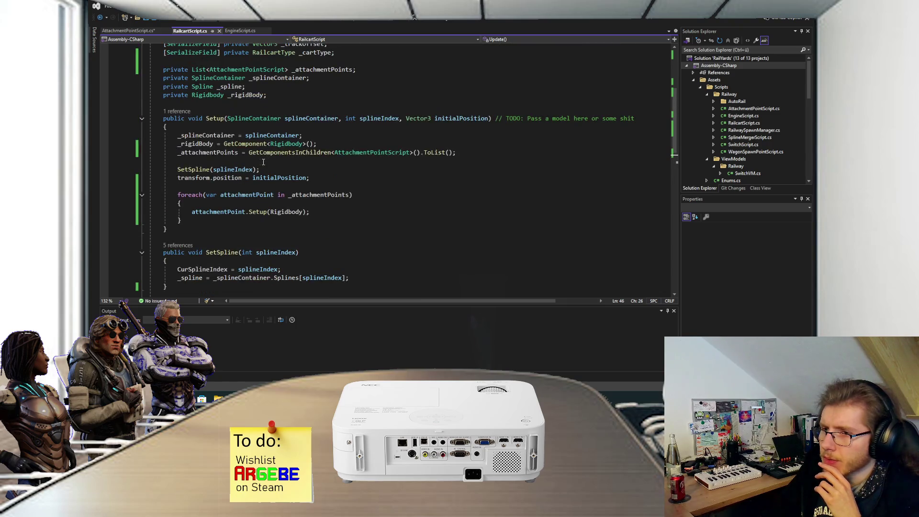
scroll(204, 153, down, 4)
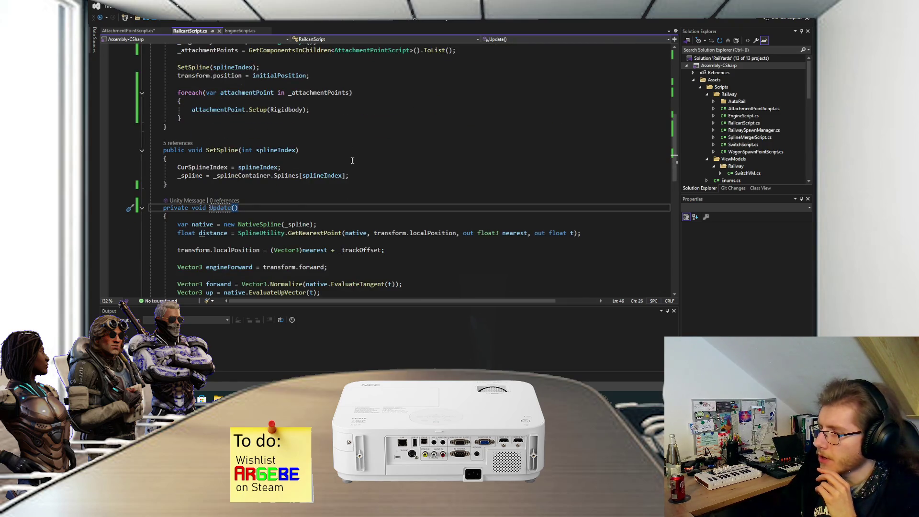
scroll(355, 160, down, 3)
scroll(354, 161, down, 2)
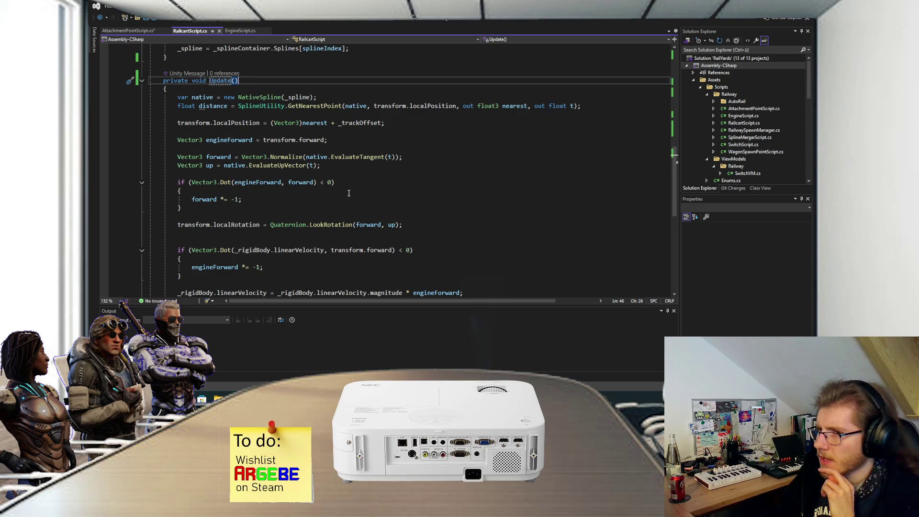
scroll(264, 116, up, 1)
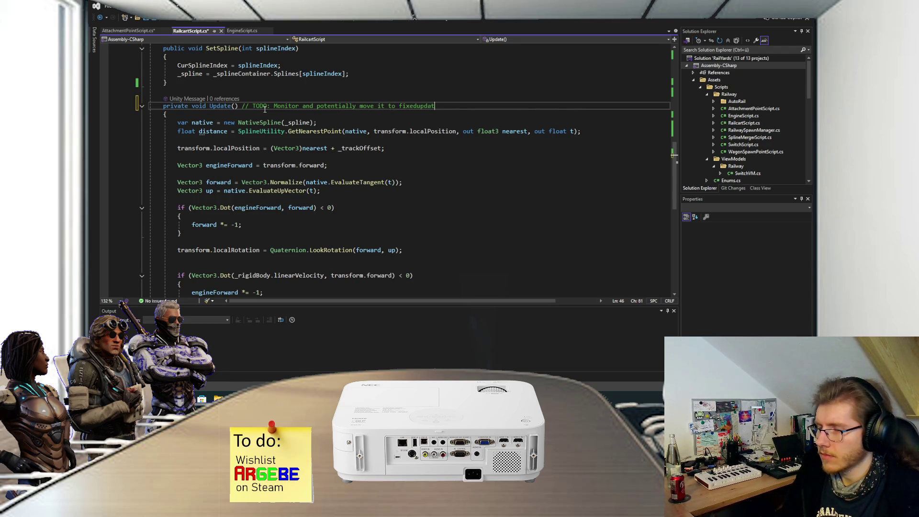
Step: Finish the TODO to monitor Update and maybe revert to FixedUpdate, save, and return to Unity
text(e again)
key(ctrl+s)
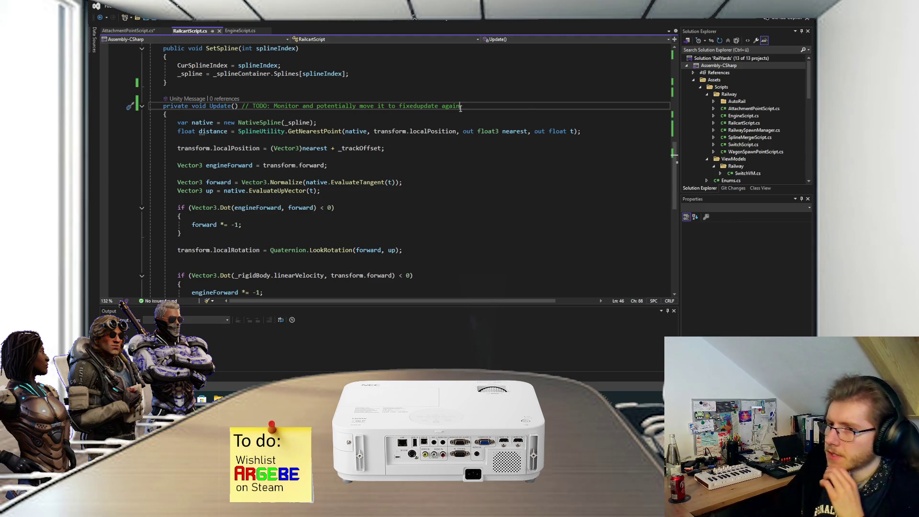
scroll(421, 96, down, 2)
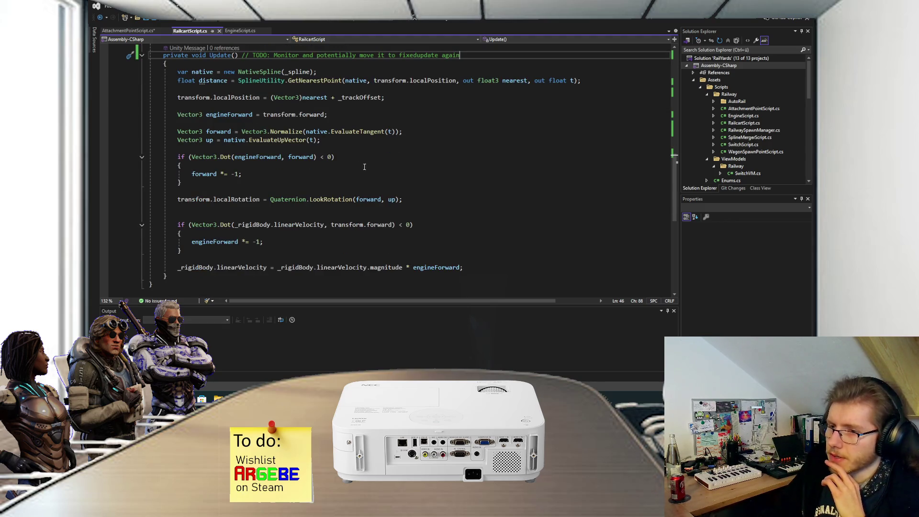
scroll(322, 195, up, 1)
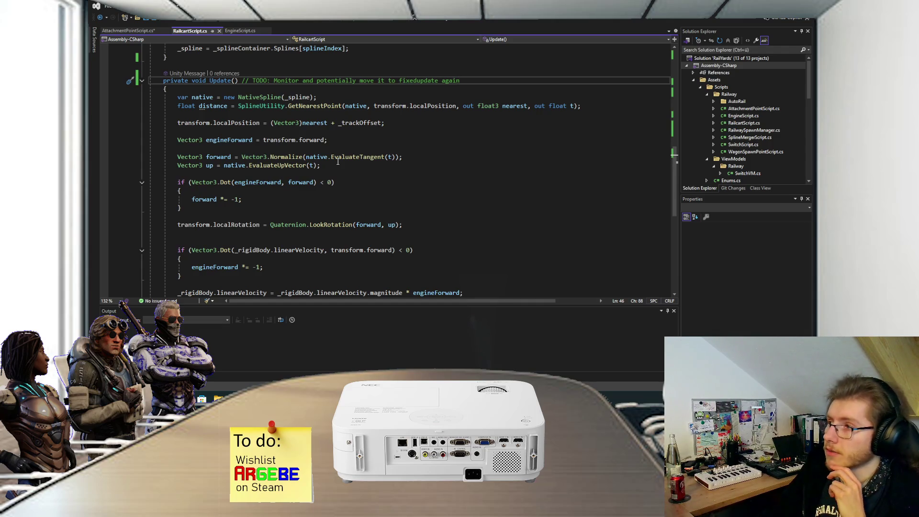
scroll(337, 161, down, 5)
scroll(337, 162, up, 10)
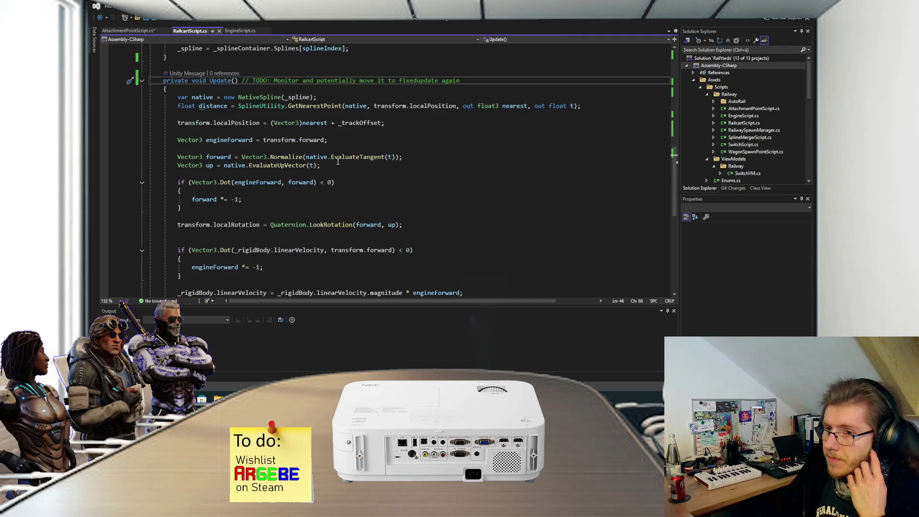
scroll(338, 161, down, 3)
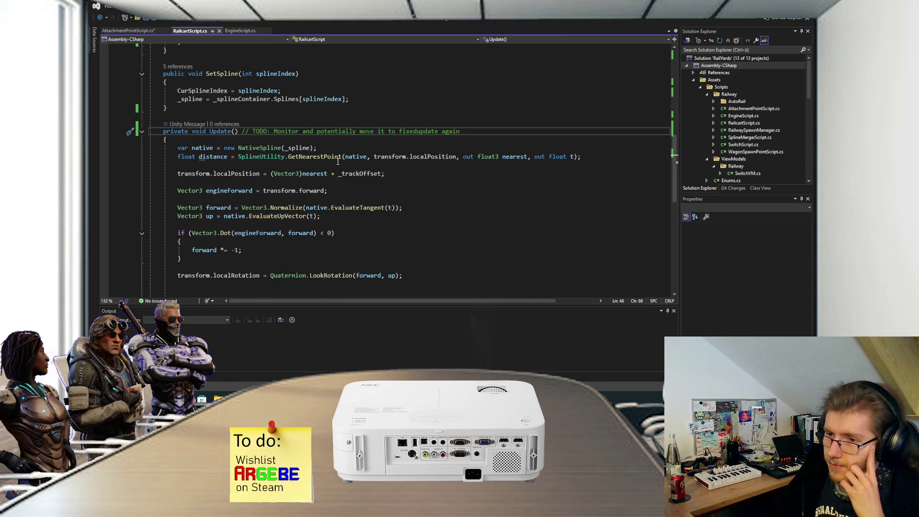
scroll(337, 161, down, 5)
scroll(337, 161, up, 2)
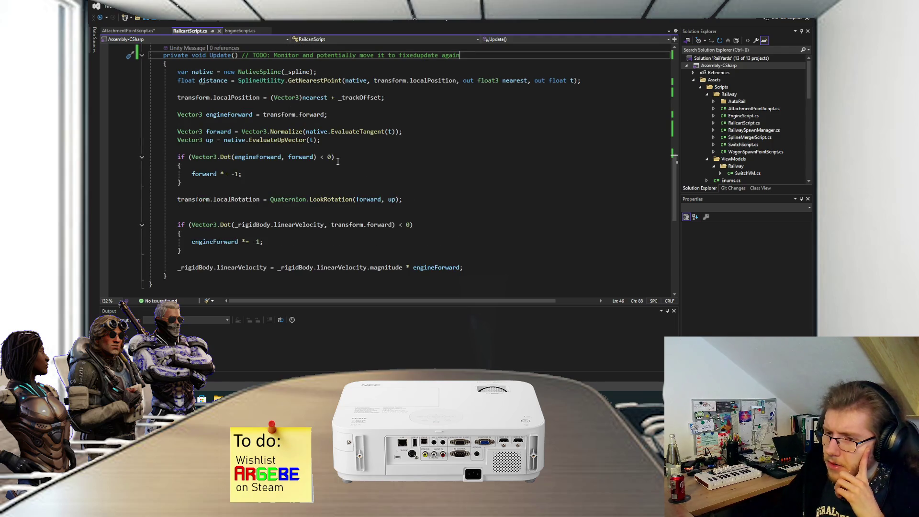
key(alt+Tab)
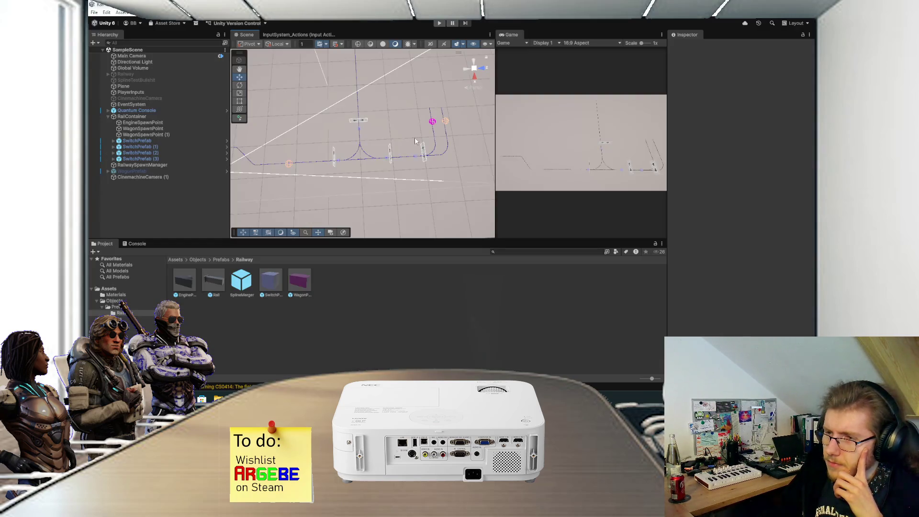
click(439, 23)
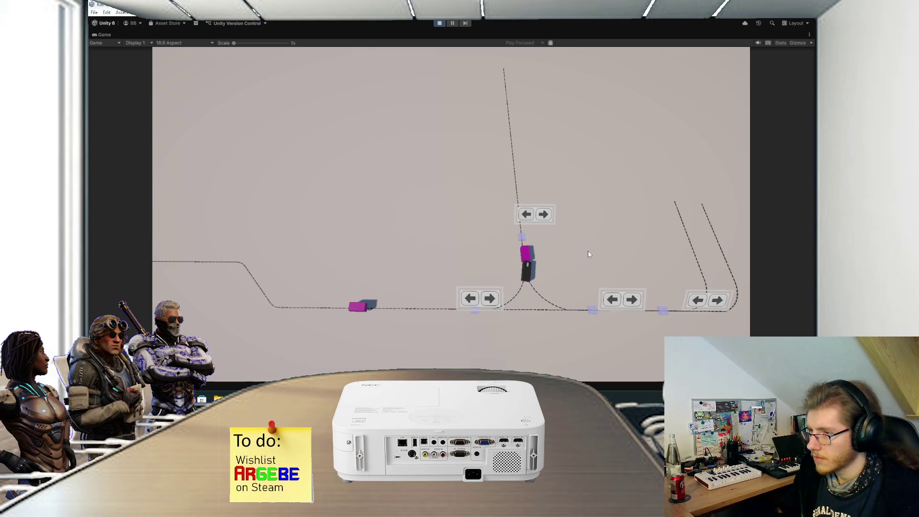
click(439, 23)
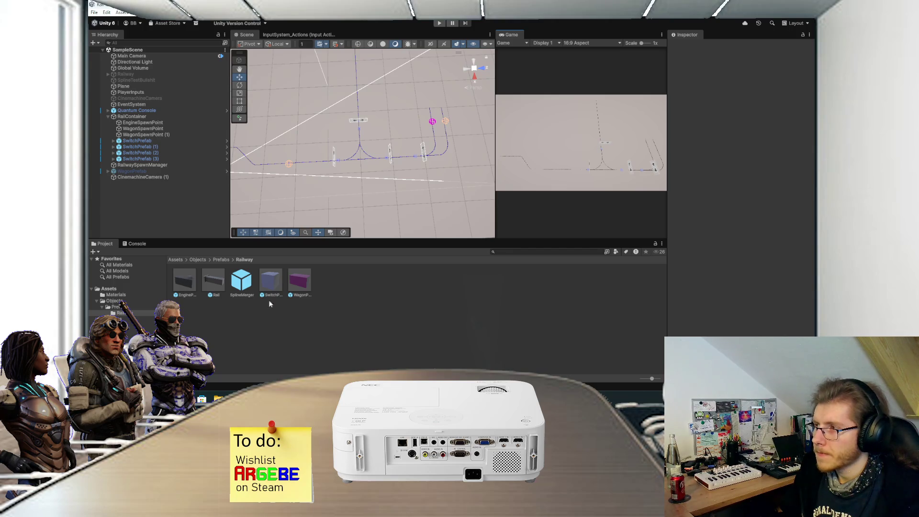
key(alt+Tab)
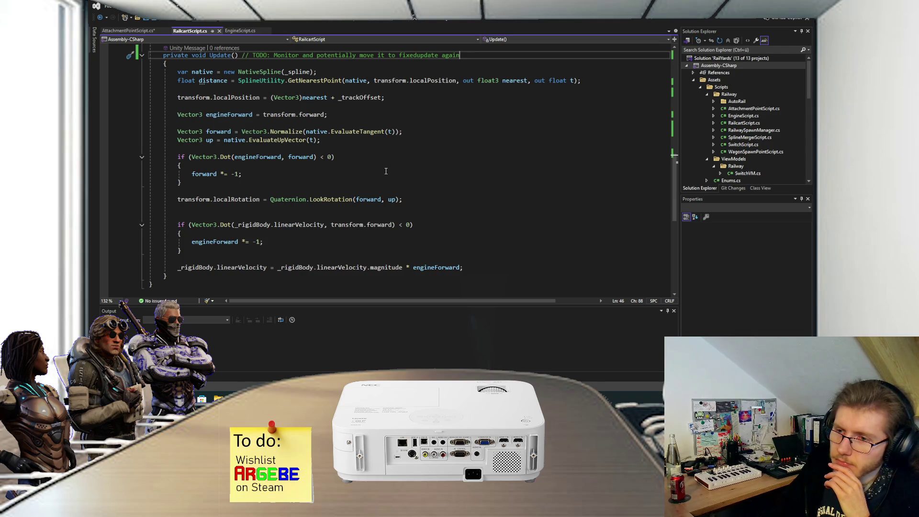
Step: Open the AttachmentPointScript.cs file in Visual Studio
scroll(385, 171, down, 1)
scroll(386, 171, up, 6)
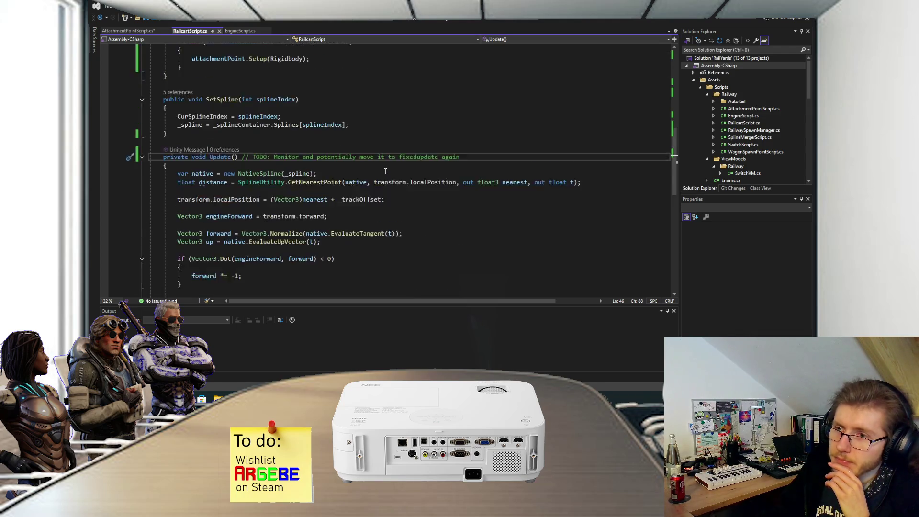
key(ctrl+Tab)
click(401, 217)
Step: Scroll to the field declarations and start a new line below the ConfigurableJoint _joint field
scroll(401, 217, up, 9)
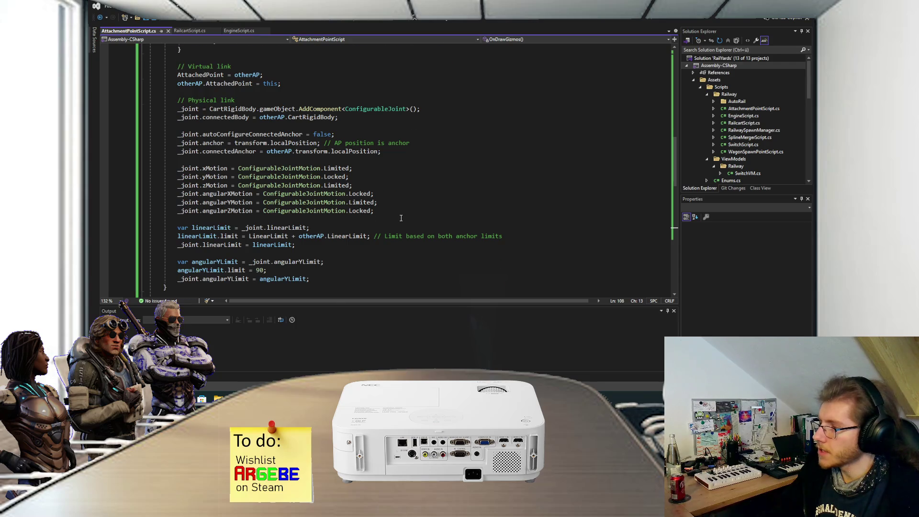
scroll(401, 218, up, 5)
scroll(394, 222, down, 6)
scroll(391, 223, up, 6)
scroll(373, 221, down, 11)
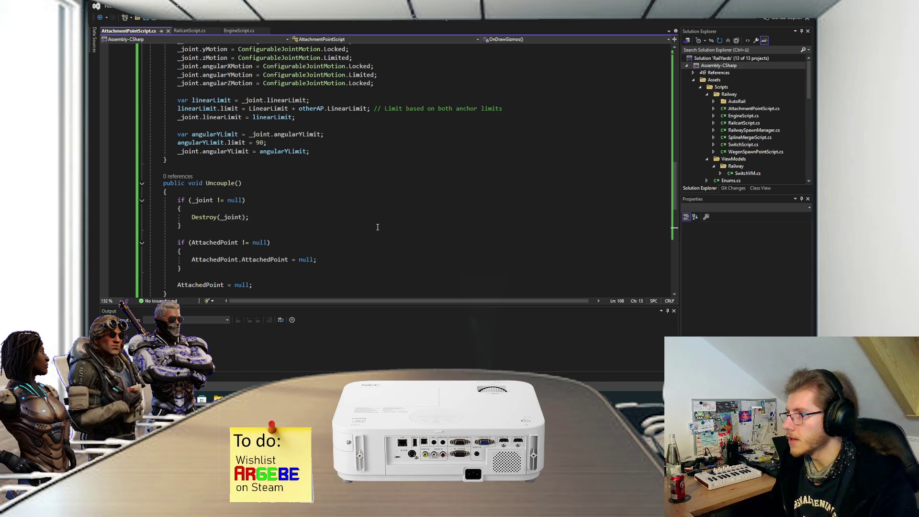
scroll(374, 225, up, 15)
scroll(324, 233, up, 5)
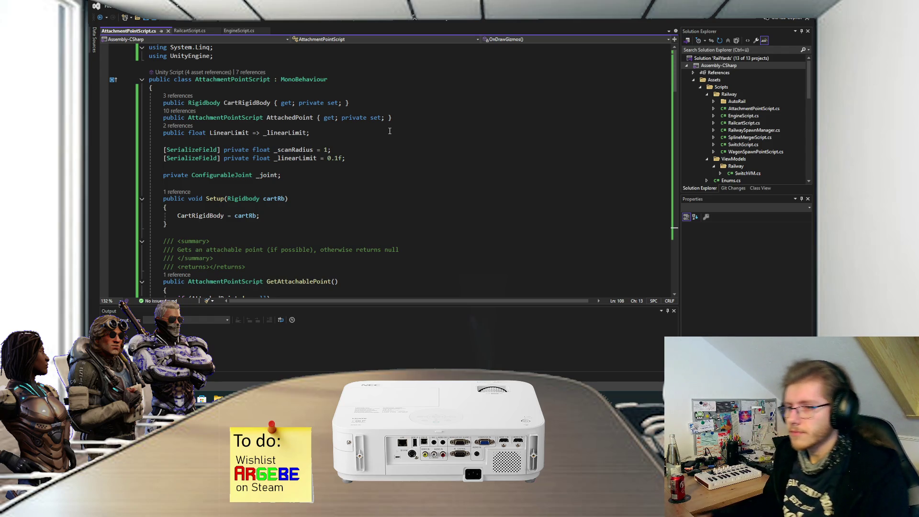
click(322, 174)
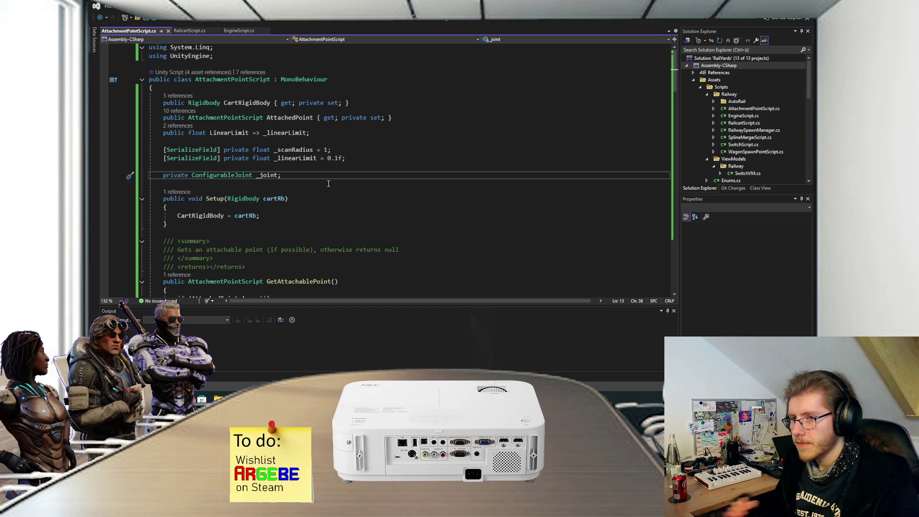
key(Return)
Step: Declare '[SerializeField] private LineRenderer _lineRenderer;', move it up beside _linearLimit, and save
text(privat)
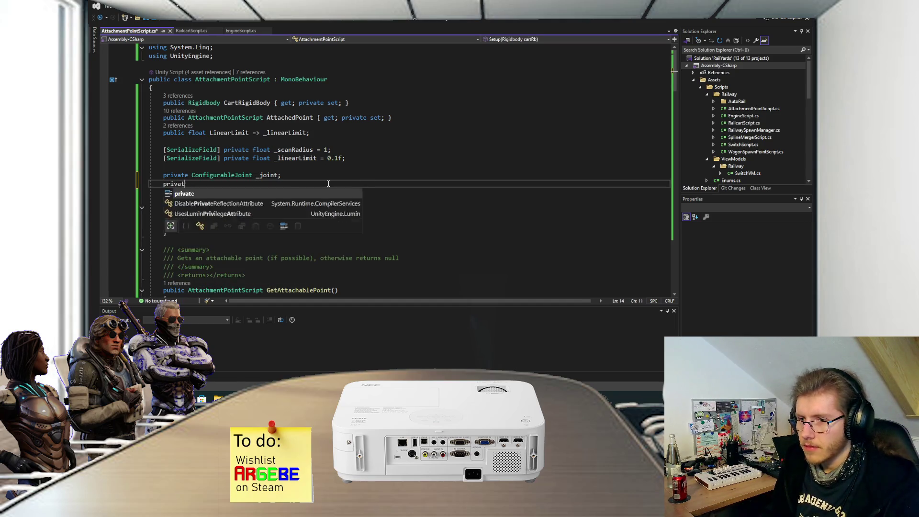
text(e LineRenderer )
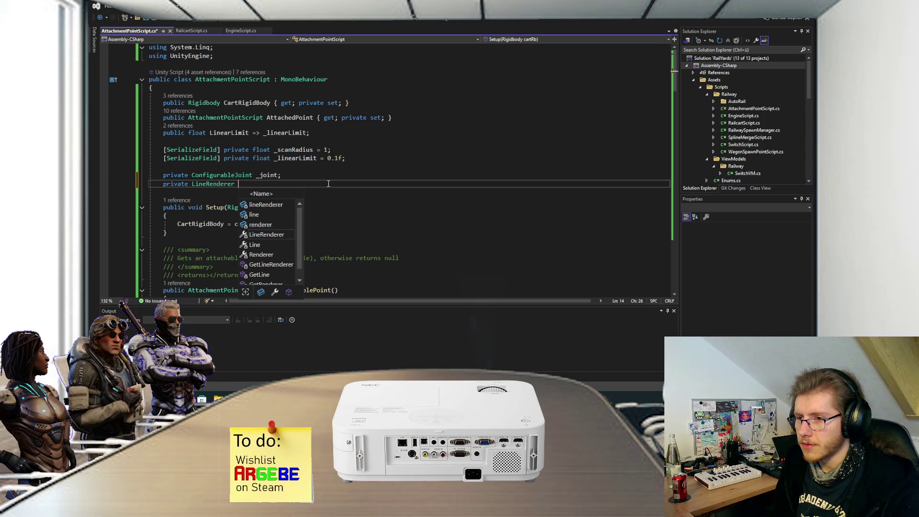
text(_lineRen)
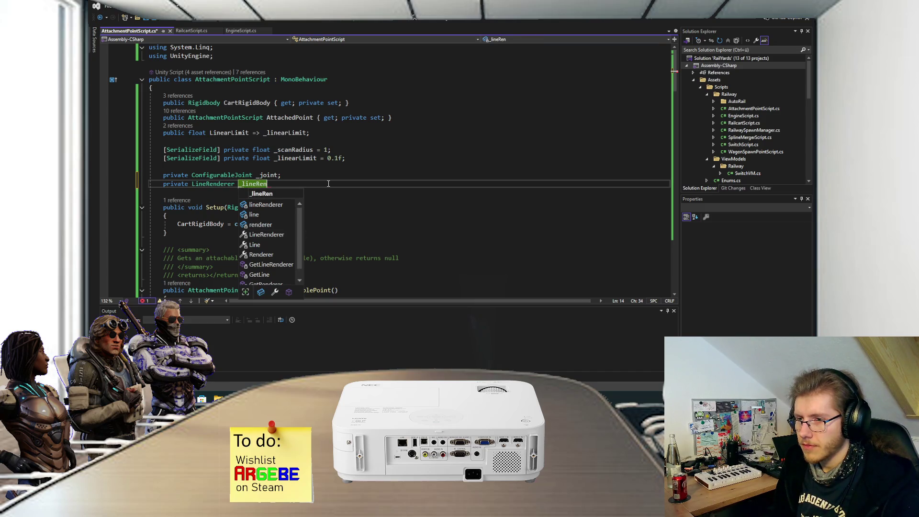
text(derer;)
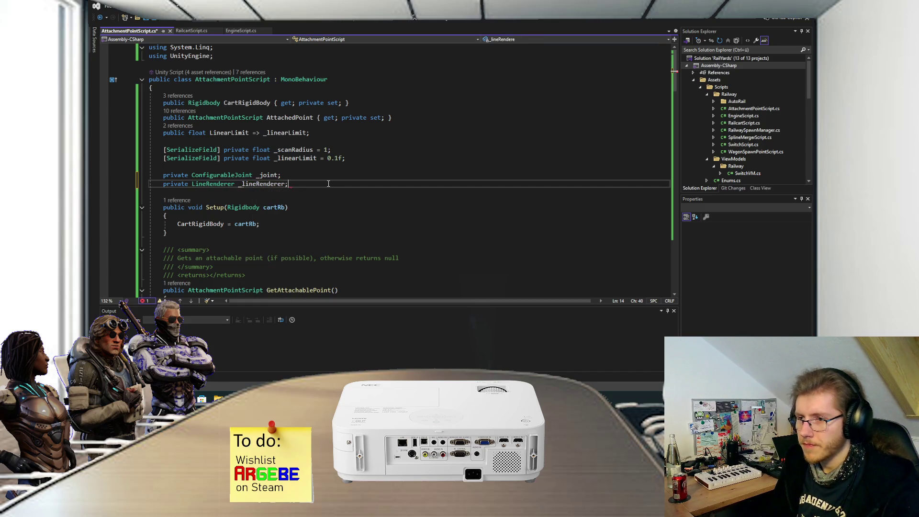
key(ctrl+s)
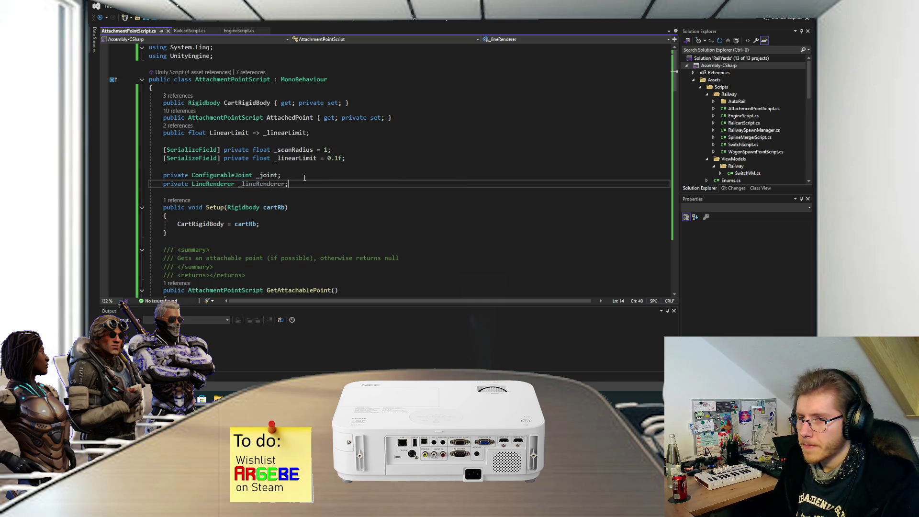
click(356, 158)
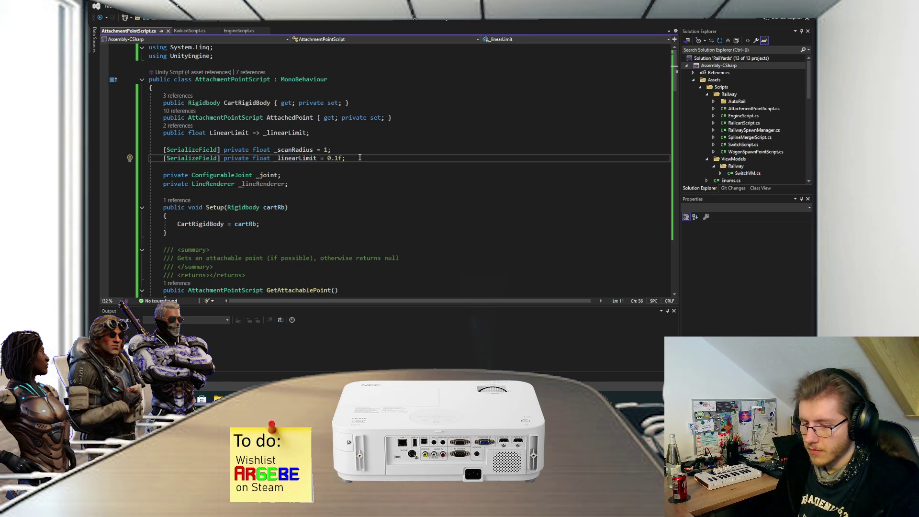
click(164, 184)
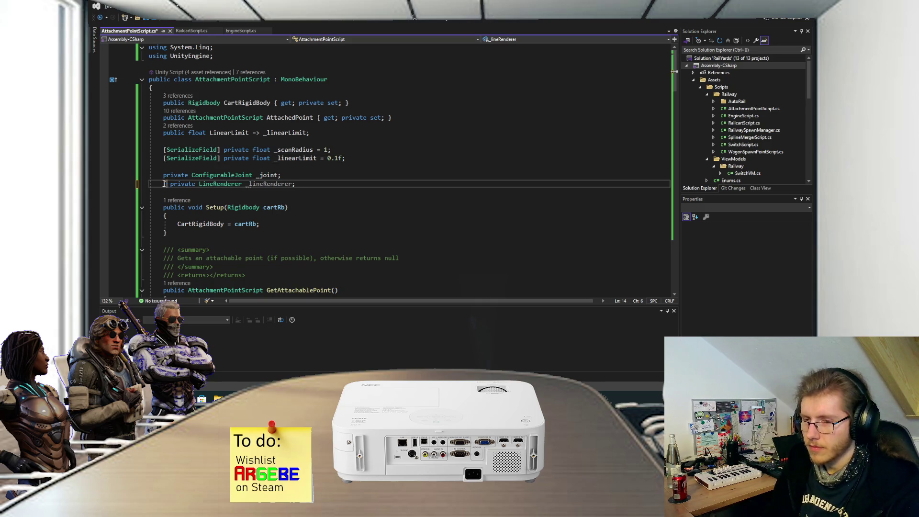
text([SerializeField])
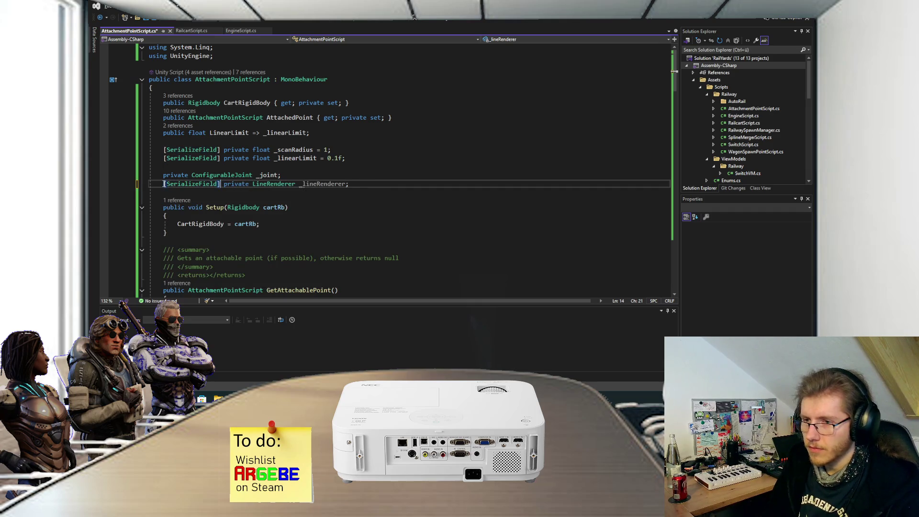
key(End)
key(alt+Up)
key(alt+Up)
key(ctrl+s)
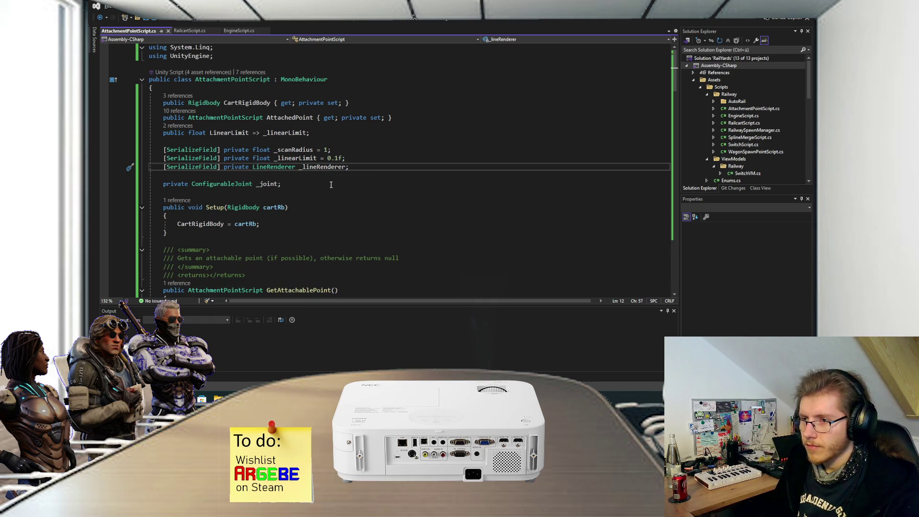
scroll(330, 181, down, 2)
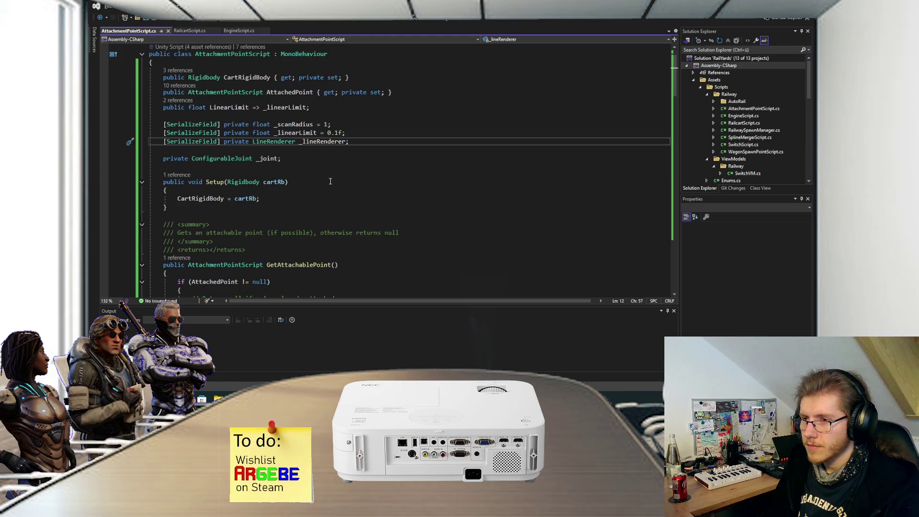
Step: Add '_lineRenderer.enabled = false;' after the CartRigidBody assignment in Setup and save
click(290, 175)
key(Return)
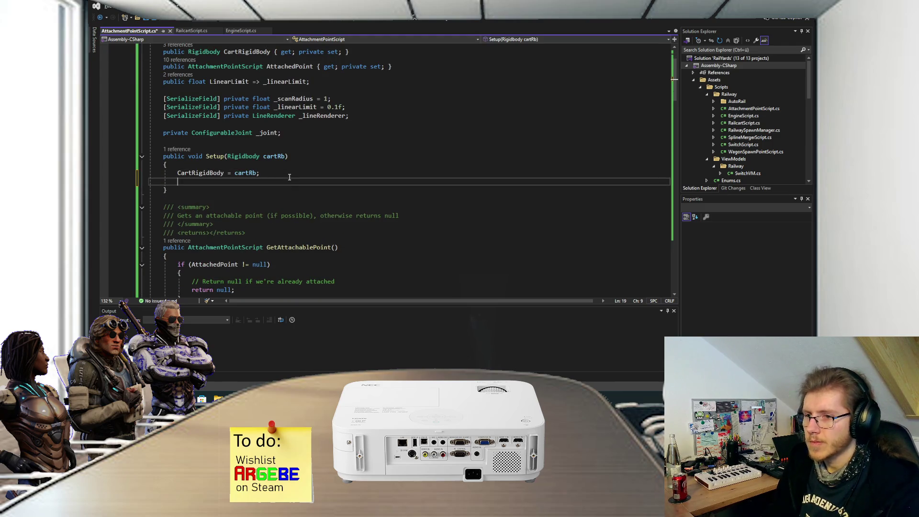
text(_line)
key(Escape)
key(ctrl+t)
key(Escape)
text(REnd)
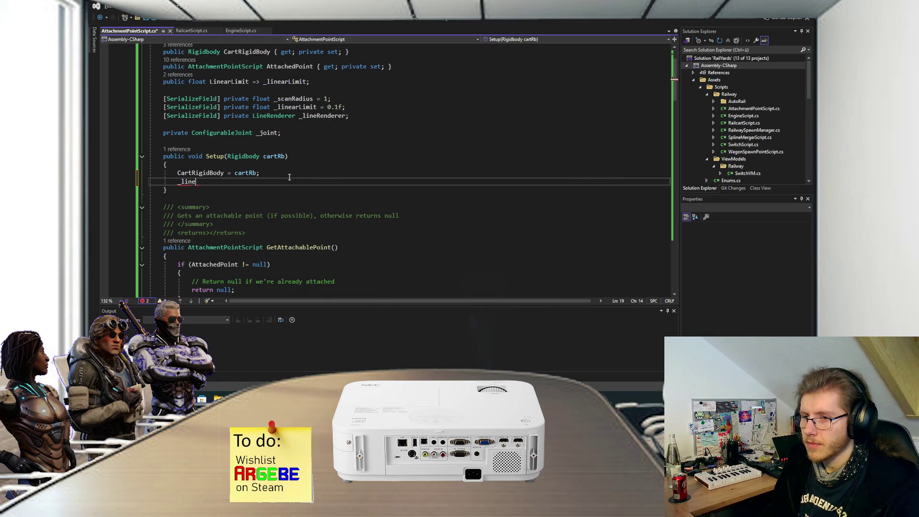
key(Tab)
text(.en)
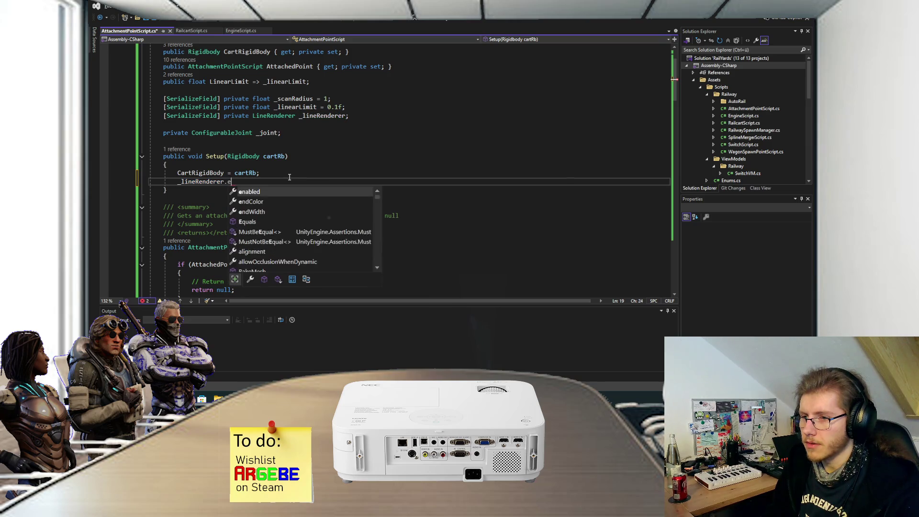
key(Tab)
text(= false,)
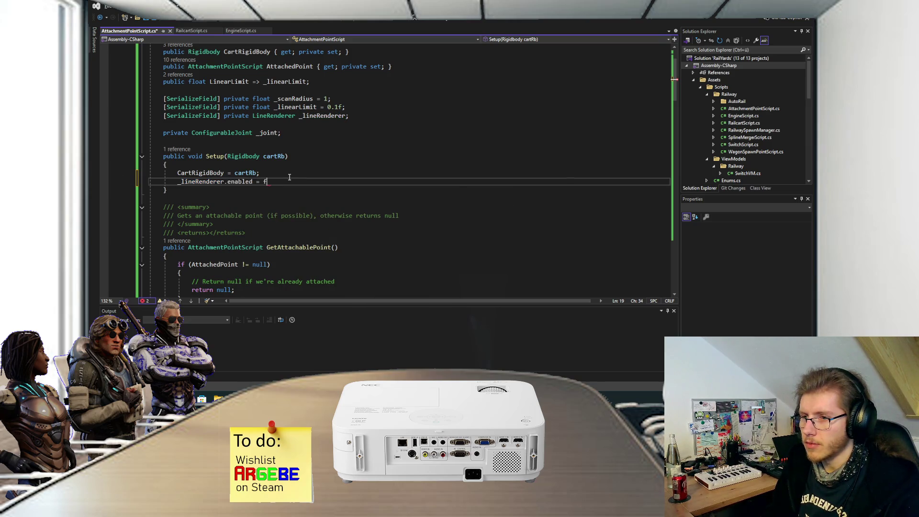
key(BackSpace)
text(;)
key(ctrl+s)
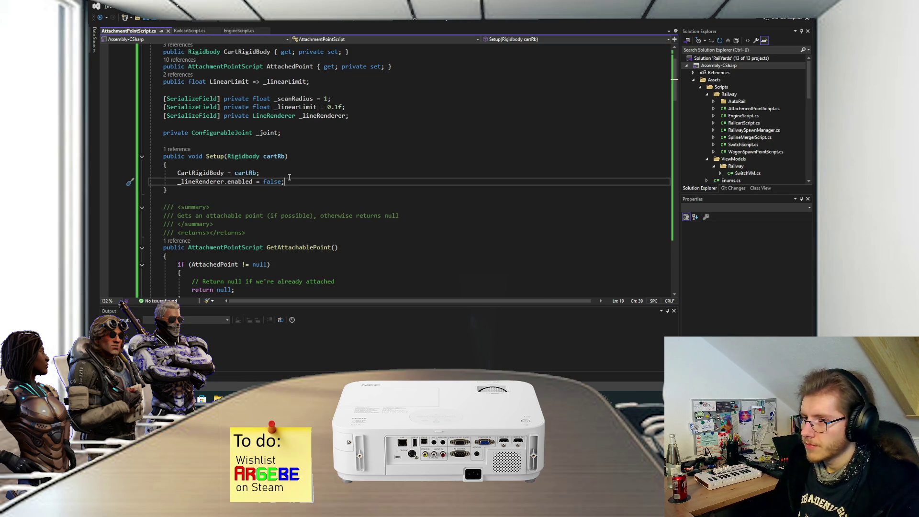
Step: Scroll down and place the cursor after the Uncouple method
scroll(289, 177, down, 8)
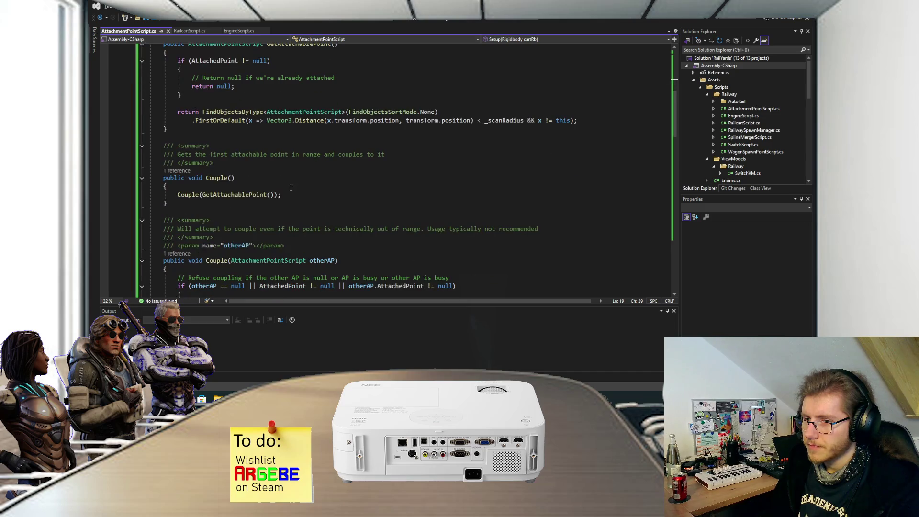
scroll(287, 191, down, 13)
scroll(272, 197, down, 8)
click(217, 151)
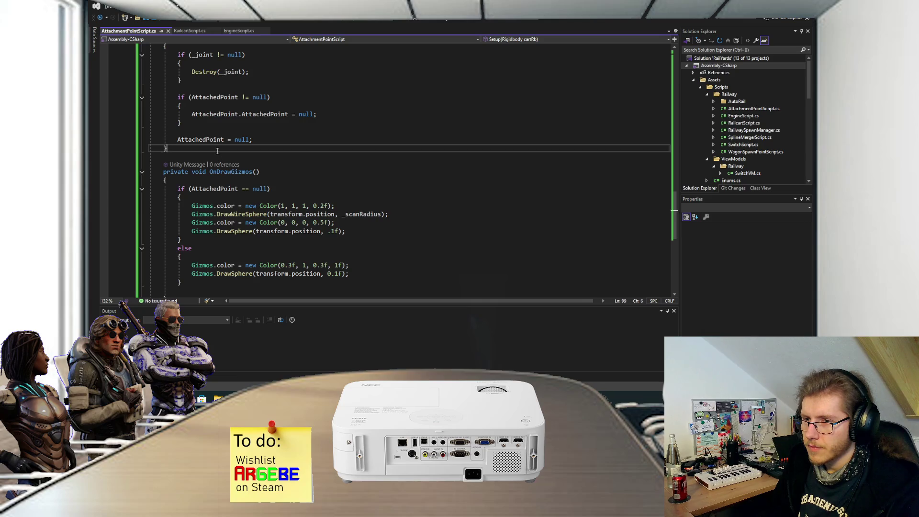
Step: Add an empty Update() method after Uncouple and save the script
key(Return)
key(Return)
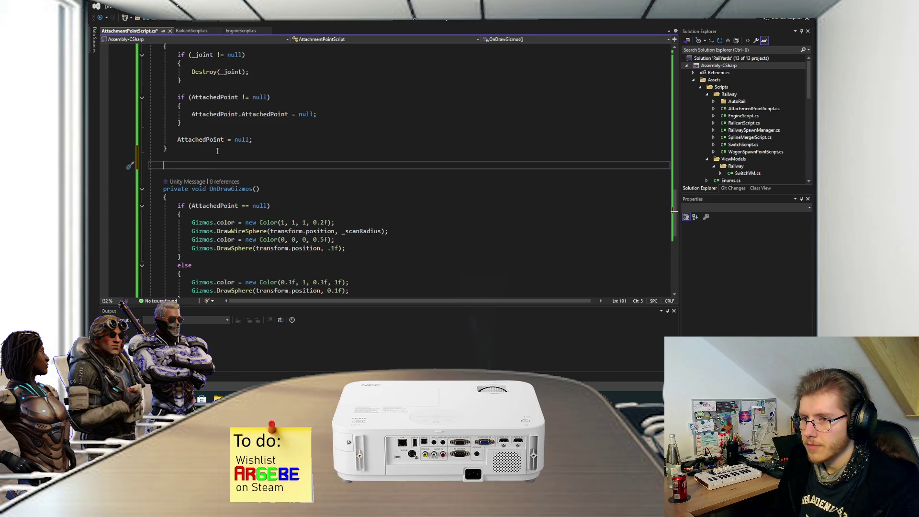
text(upda)
key(Tab)
key(ctrl+s)
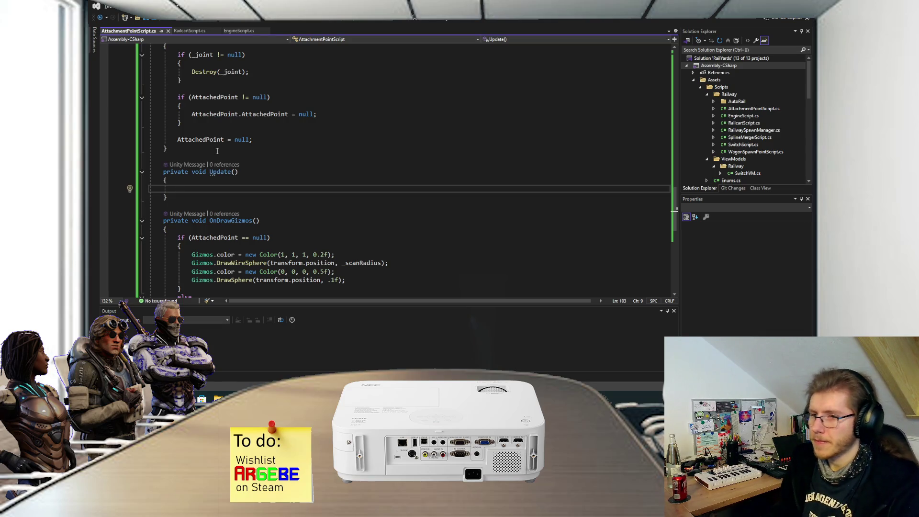
Step: Add an empty if (_joint == null) block inside Update(), then switch to Steam
text(if (_joint)
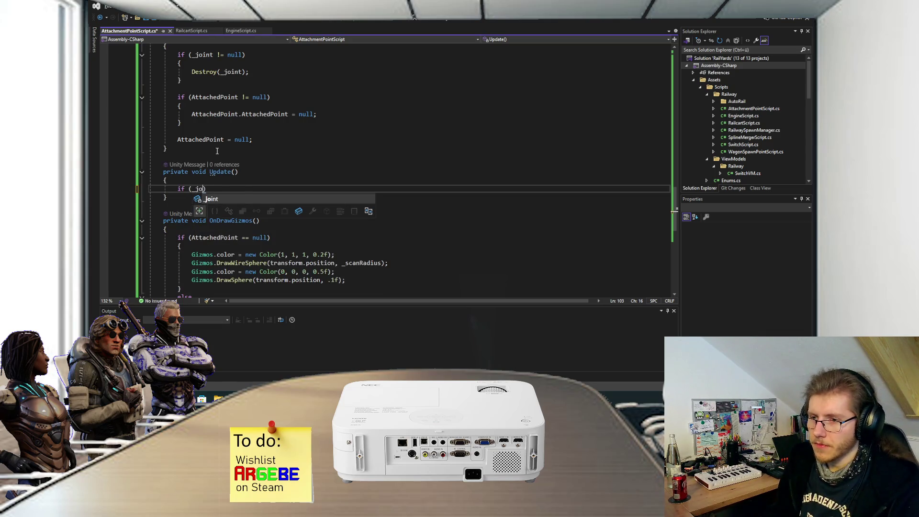
text( != null)
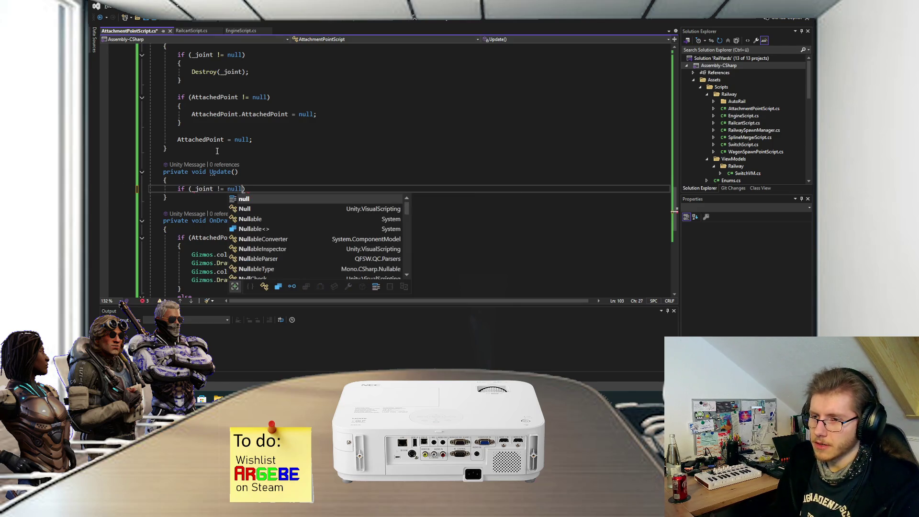
key(Return)
text({)
key(Return)
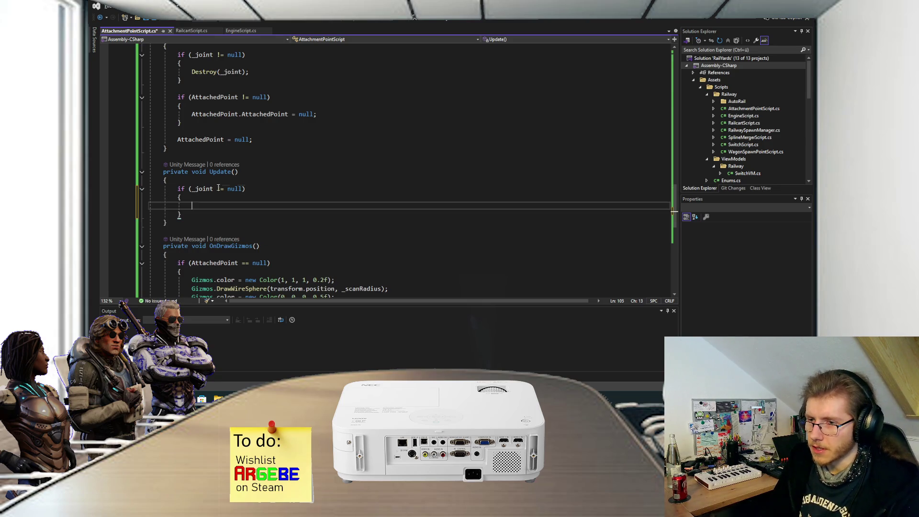
click(219, 189)
key(BackSpace)
text(=)
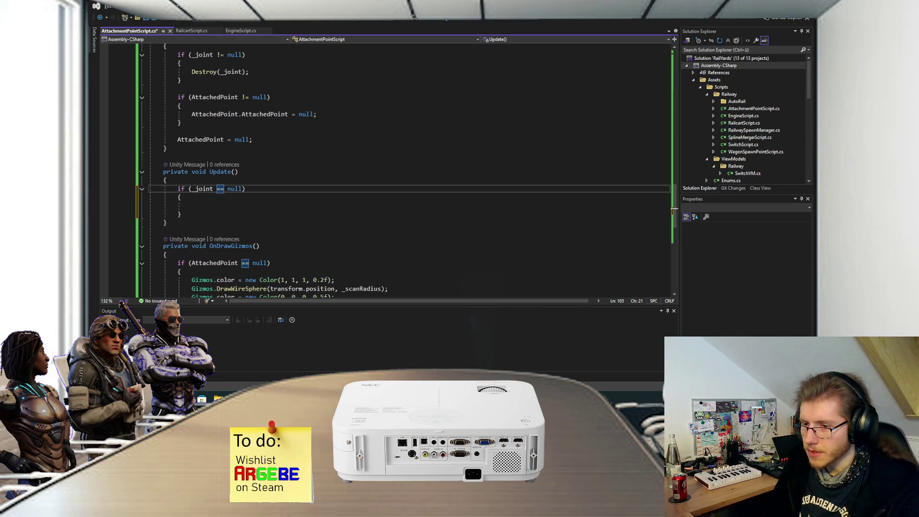
key(alt+Tab)
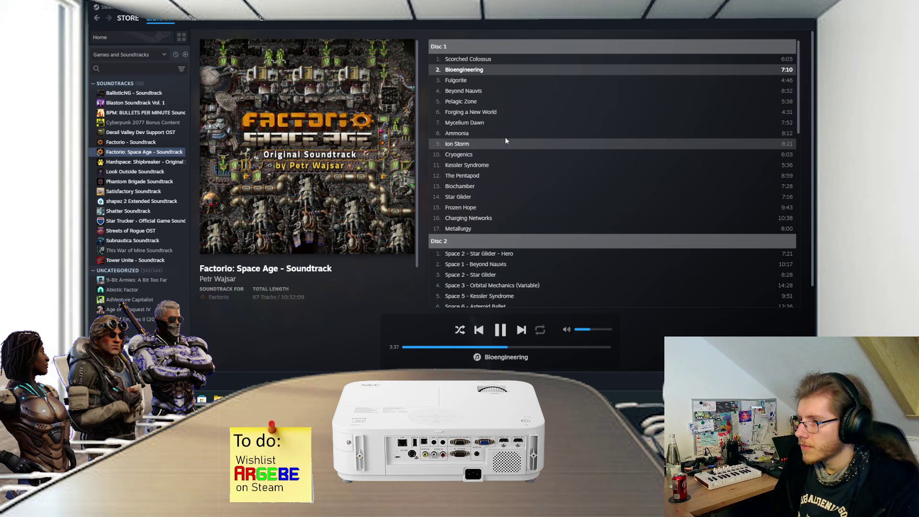
Step: Play The Pentapod in Steam, then return to Visual Studio inside the if block and save
click(485, 178)
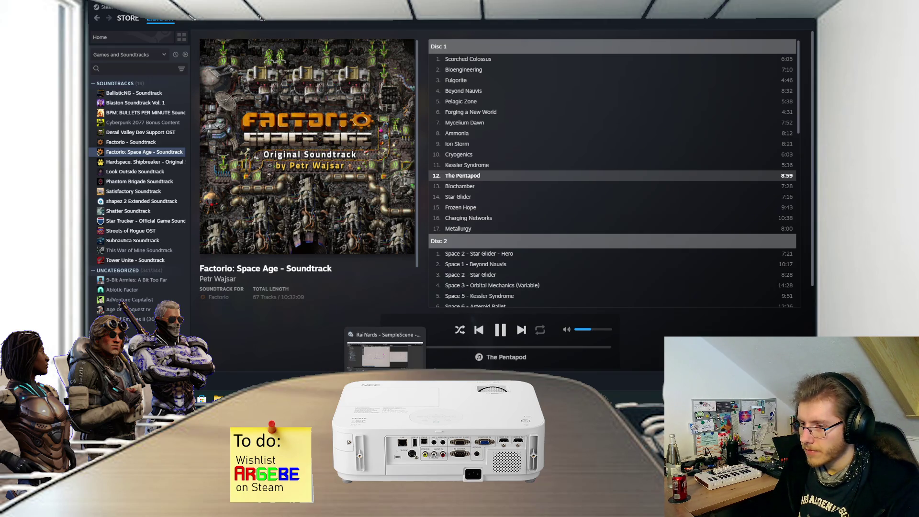
click(346, 337)
click(250, 205)
key(ctrl+s)
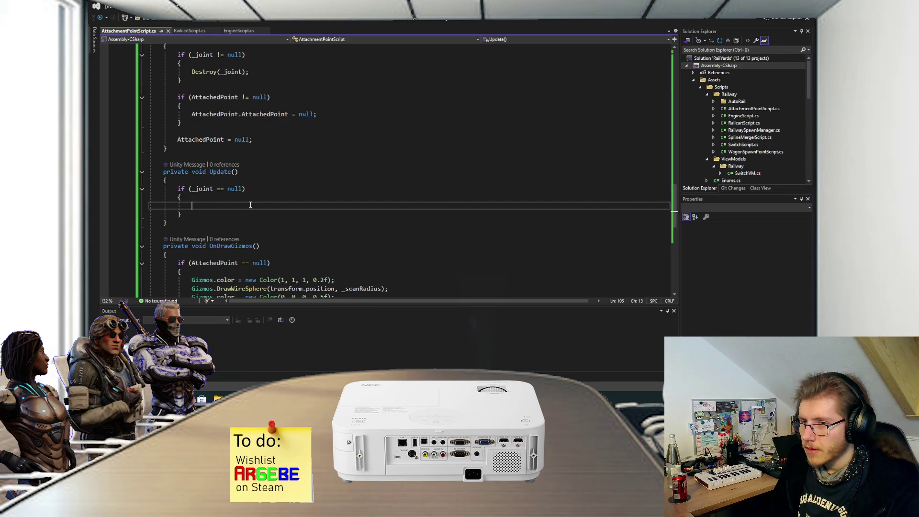
Step: Put return; inside the _joint null-check block and save the script
text(return;)
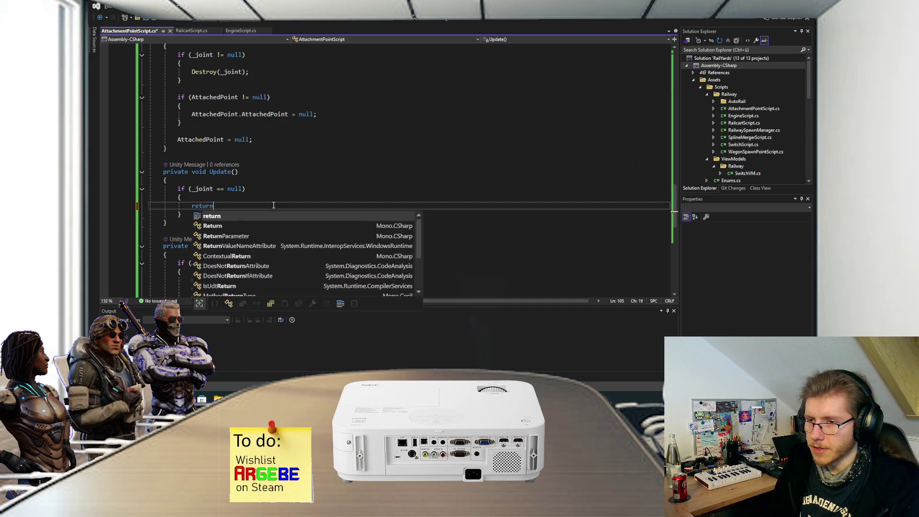
key(Down)
key(Return)
key(Return)
key(ctrl+s)
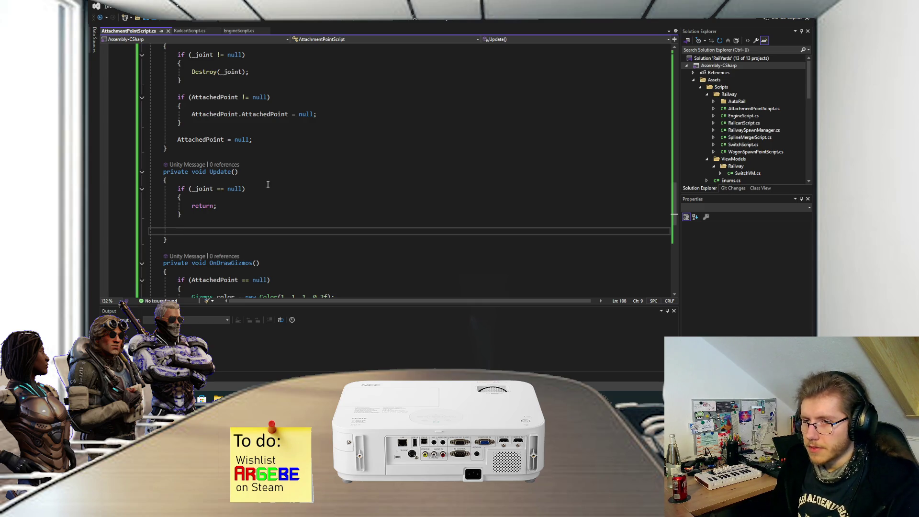
Step: Insert _lineRenderer.enabled = _joint != null; at the top of Update()
click(269, 183)
key(Return)
text(_)
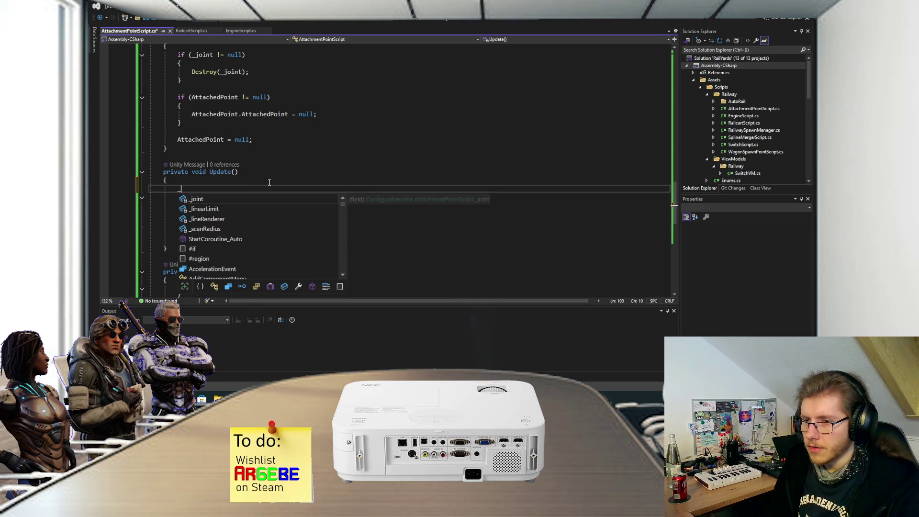
text(line)
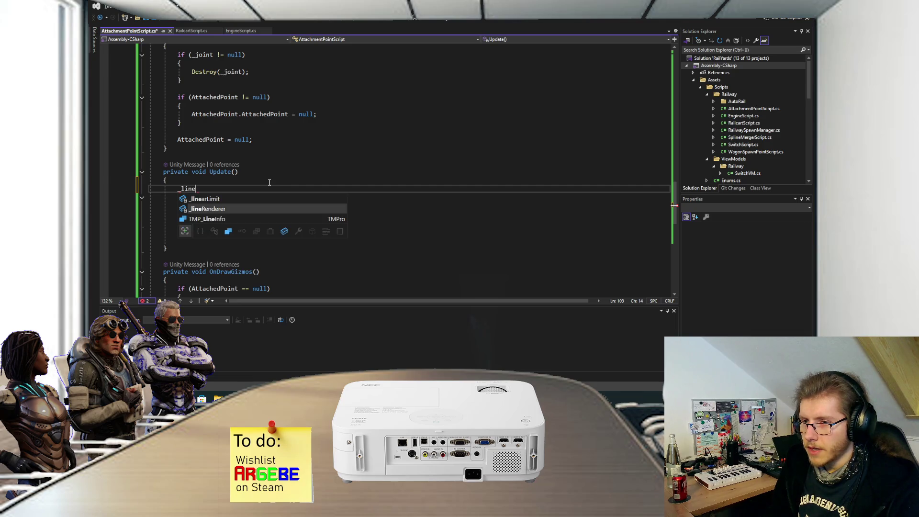
key(Tab)
key(BackSpace)
key(BackSpace)
key(BackSpace)
text(.ena)
key(Tab)
text(= _joint != nul)
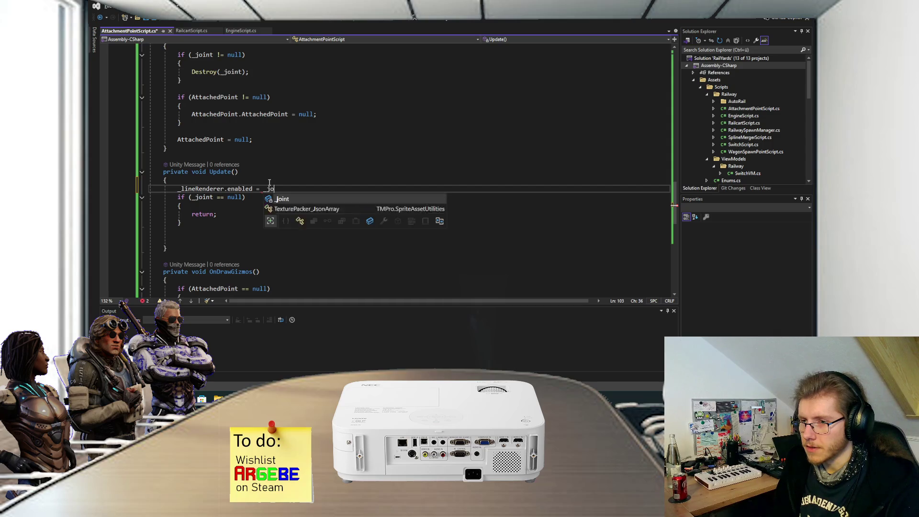
key(Tab)
key(Down)
key(Down)
key(Down)
key(Down)
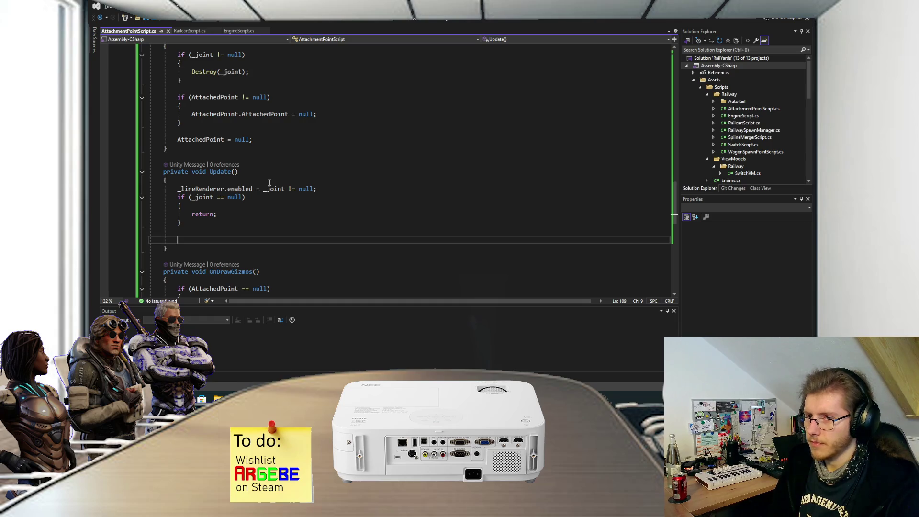
text(_lineRenderer.)
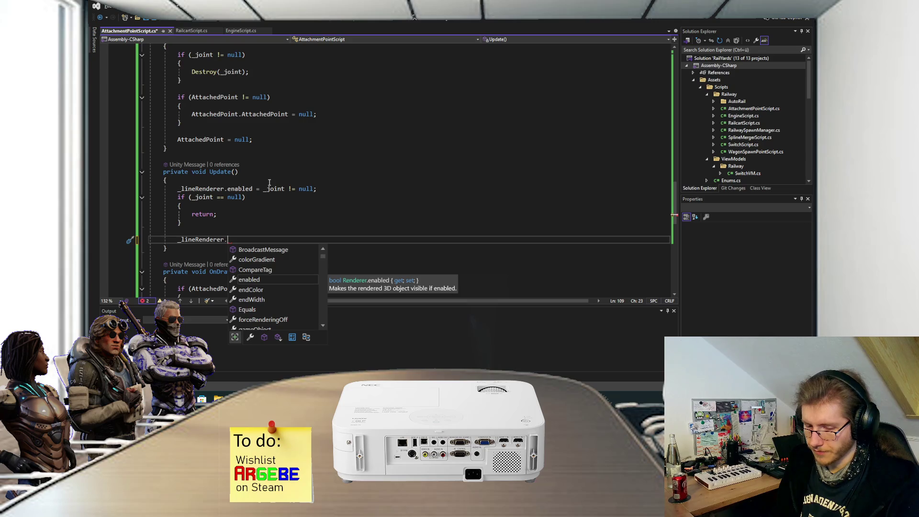
text(start)
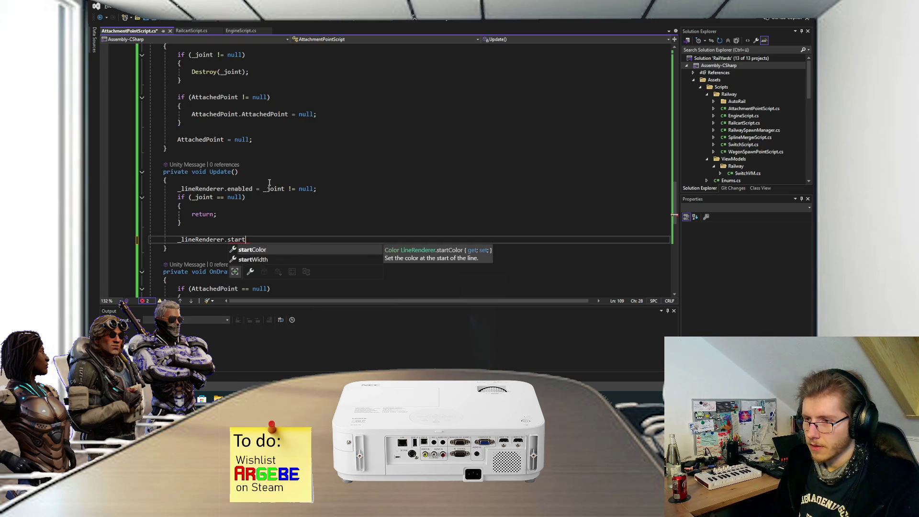
Step: After comparing SetPositions overloads, begin a _lineRenderer.SetPosition(0, call below the early return
key(BackSpace)
key(BackSpace)
key(BackSpace)
key(BackSpace)
key(BackSpace)
text(pos)
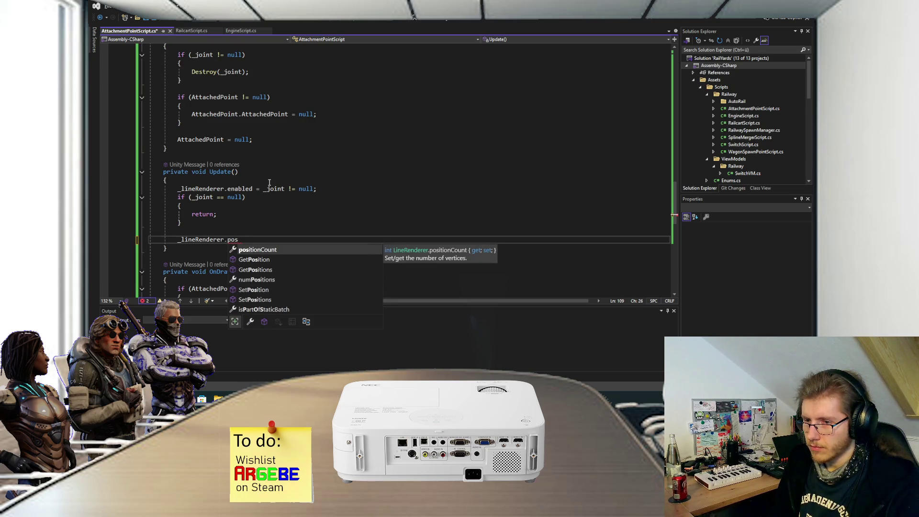
key(Down)
key(Down)
key(Down)
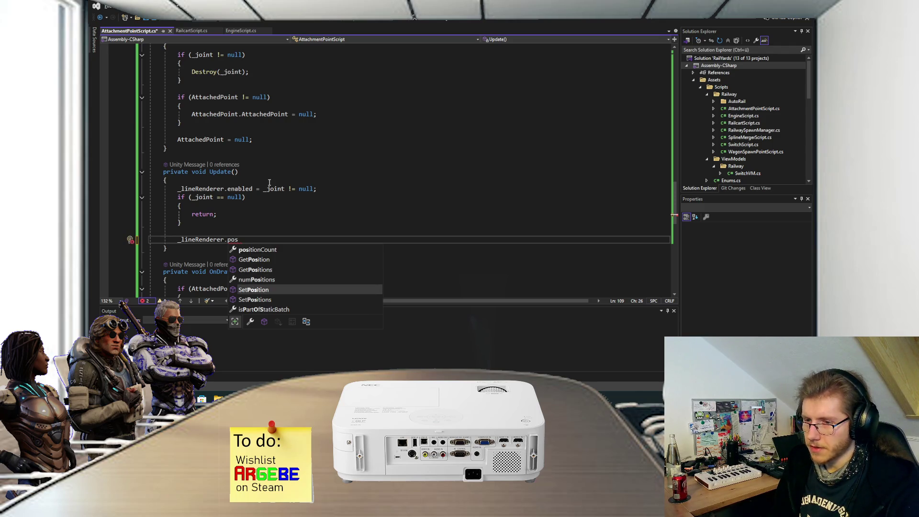
key(Up)
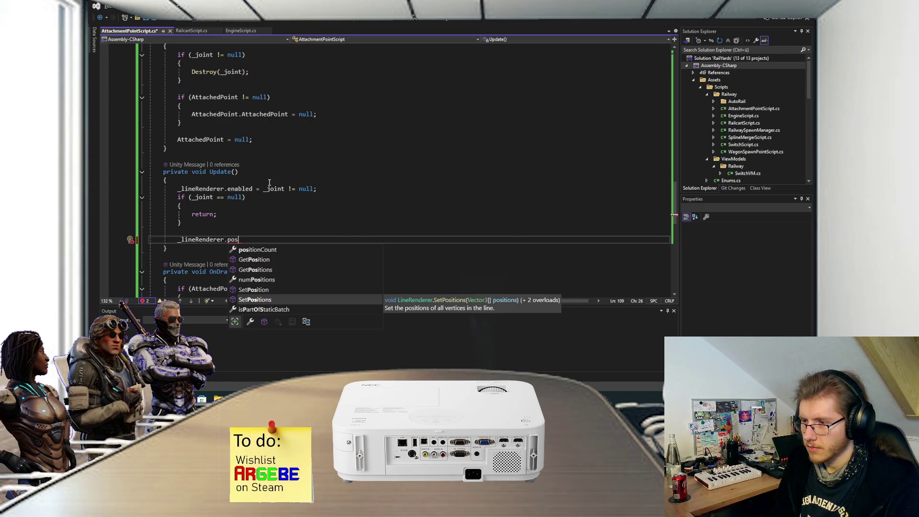
key(Up)
key(Down)
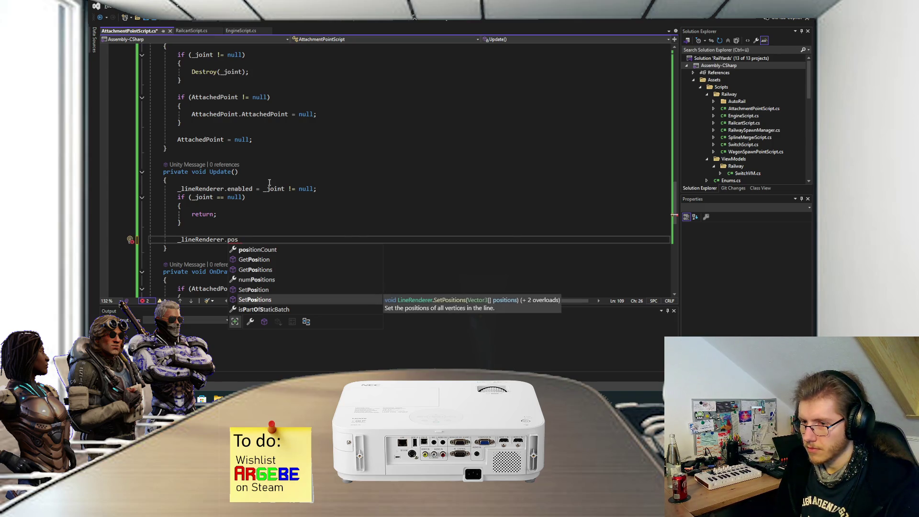
key(Tab)
text(()
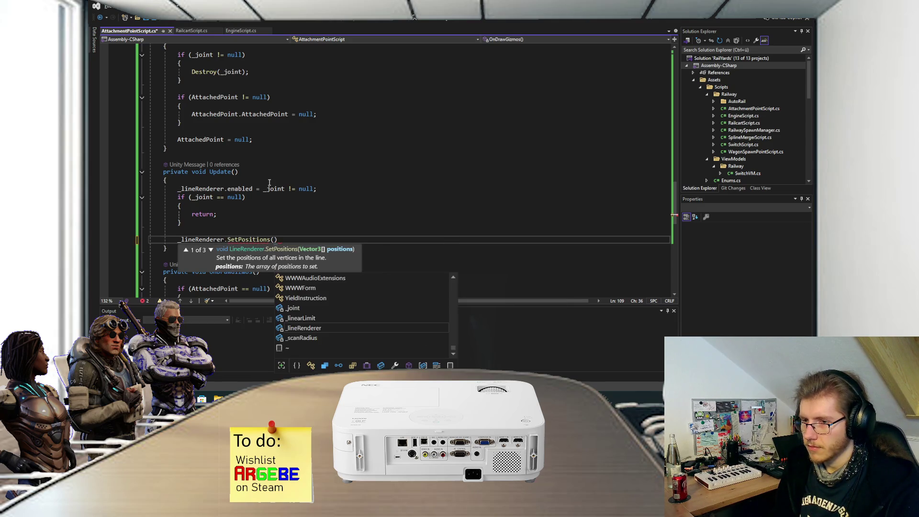
click(186, 250)
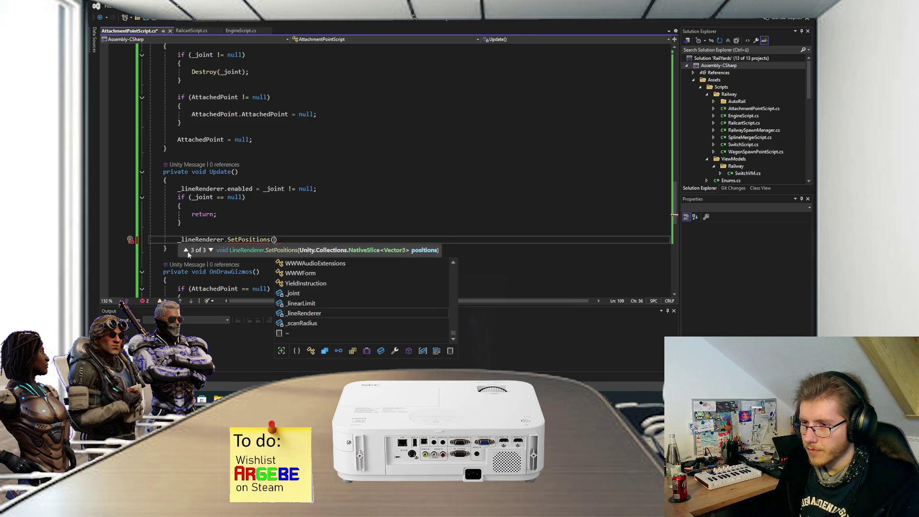
click(187, 251)
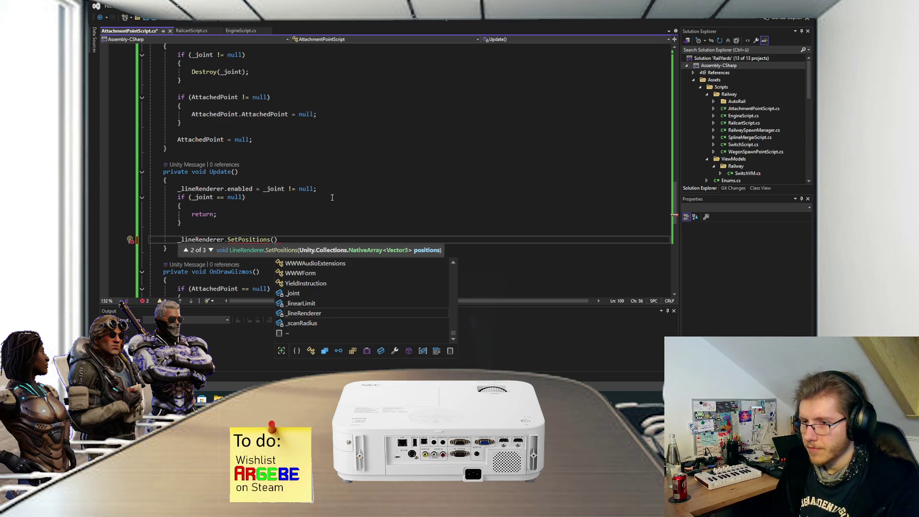
click(186, 251)
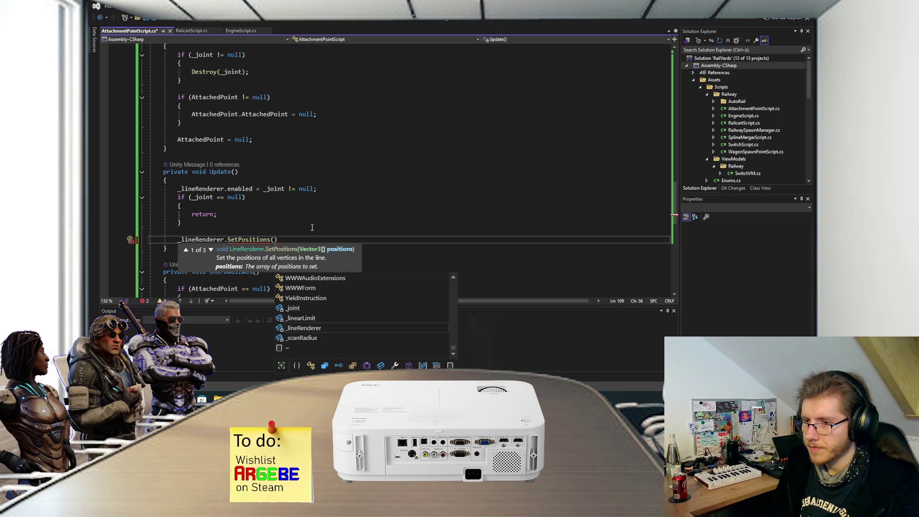
click(224, 240)
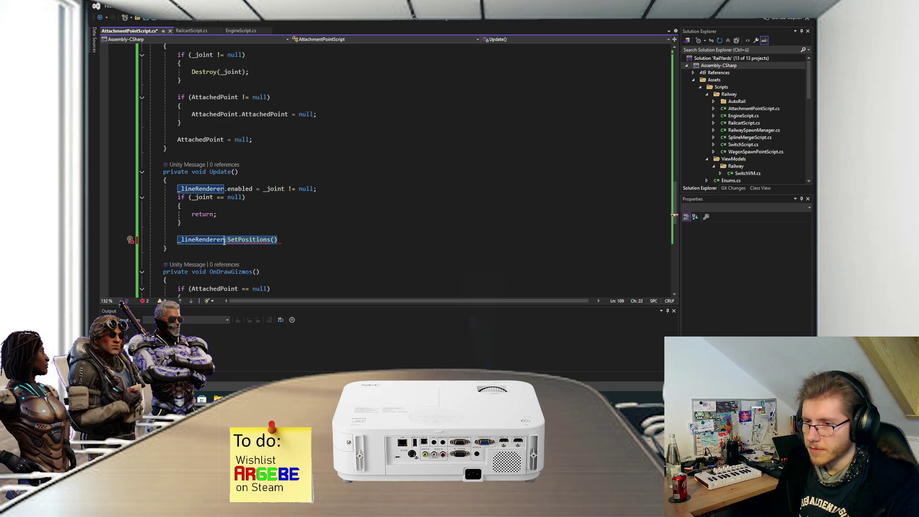
key(shift+End)
text(.SetPosition)
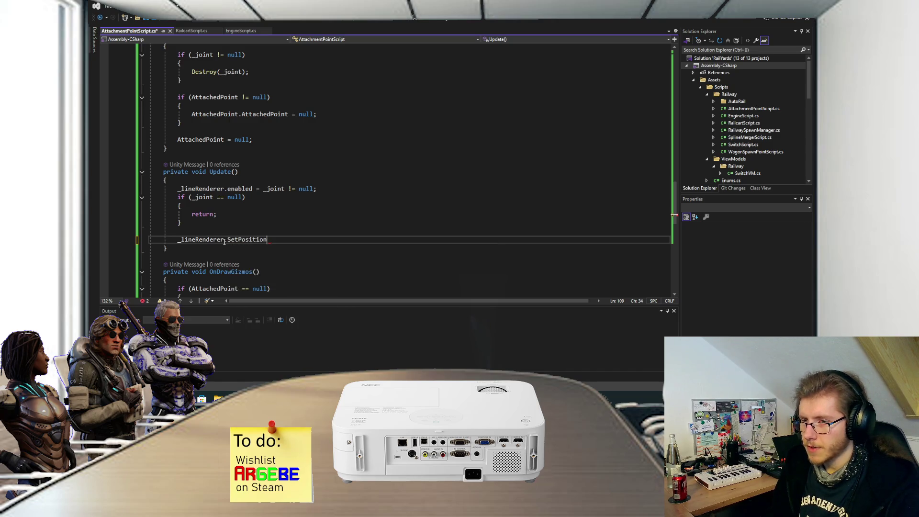
text((0,)
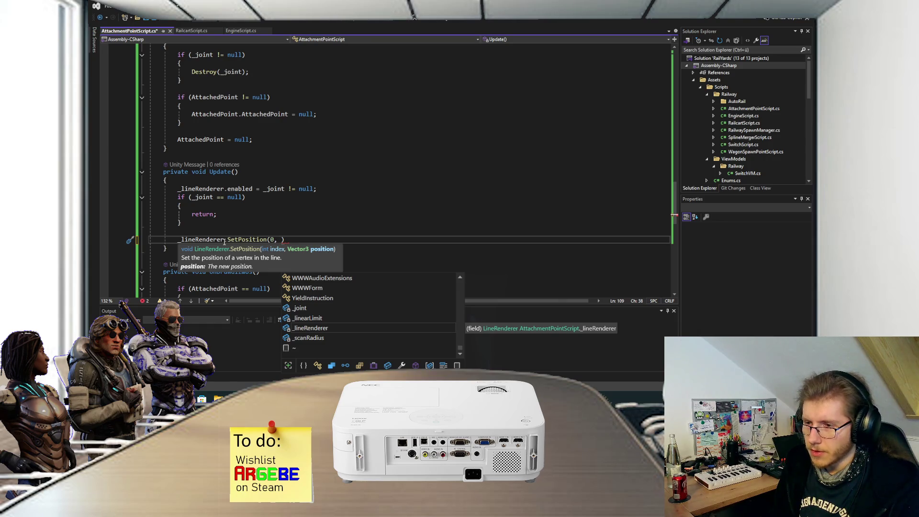
Step: Finish SetPosition(0, …) and SetPosition(1, AttachedPoint.transform.position), and add a comment about the initiating jAP
text(transform.position)
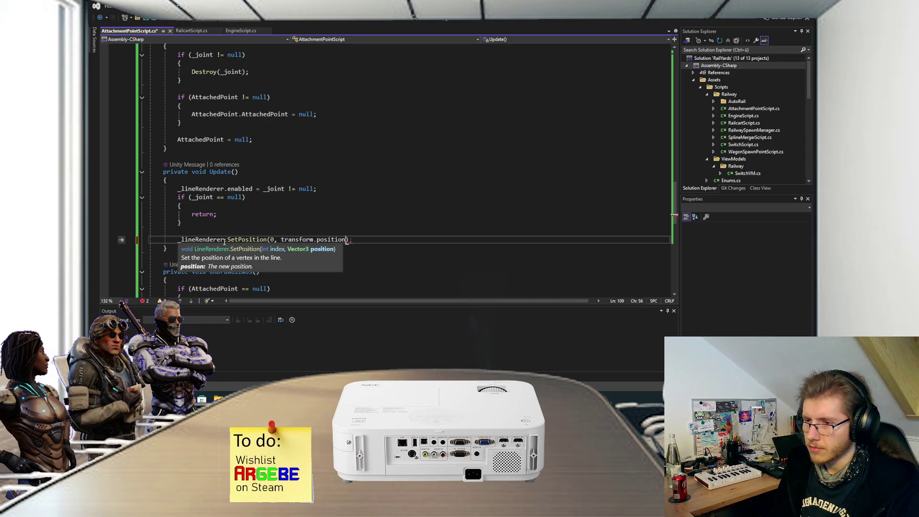
text();)
key(Return)
text(_l)
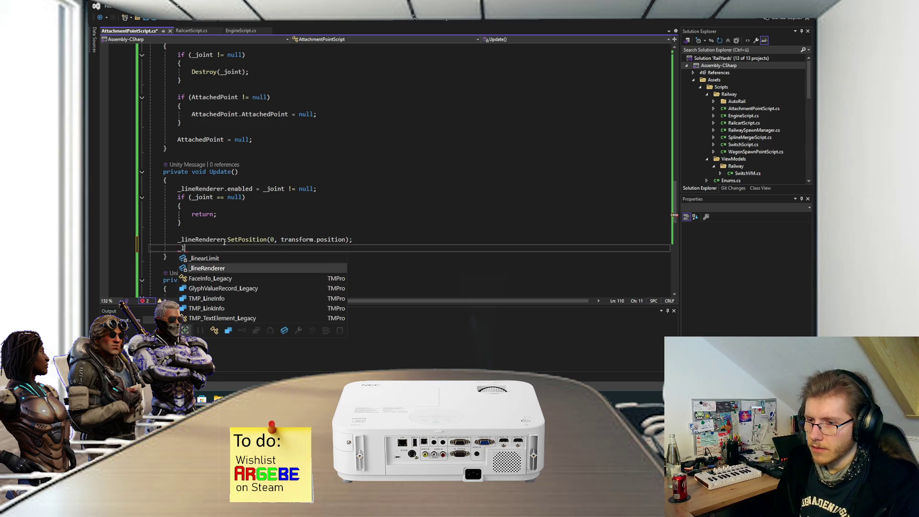
text(.SetPosition(1, )
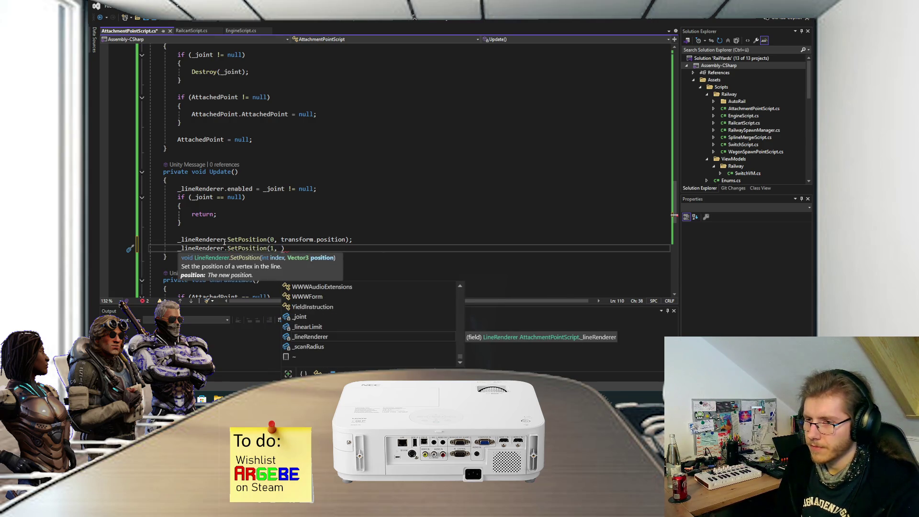
text(At)
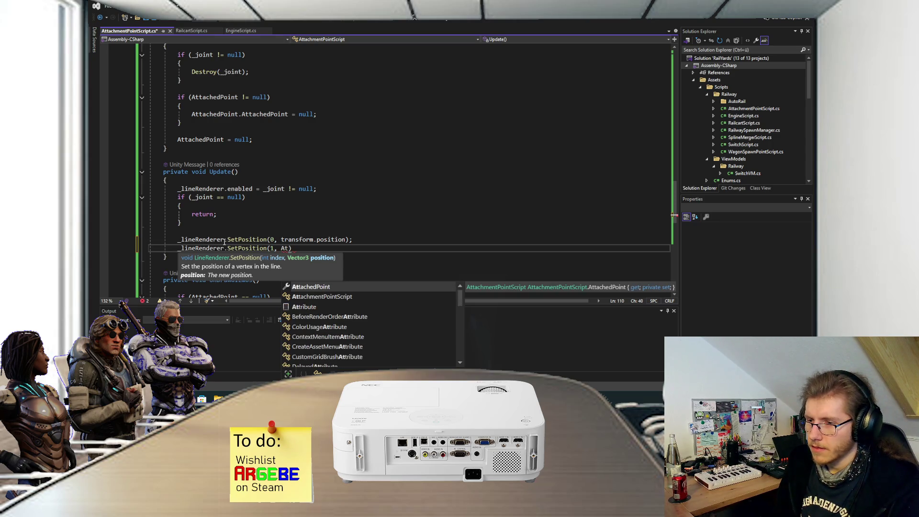
text(.t.p);)
click(243, 197)
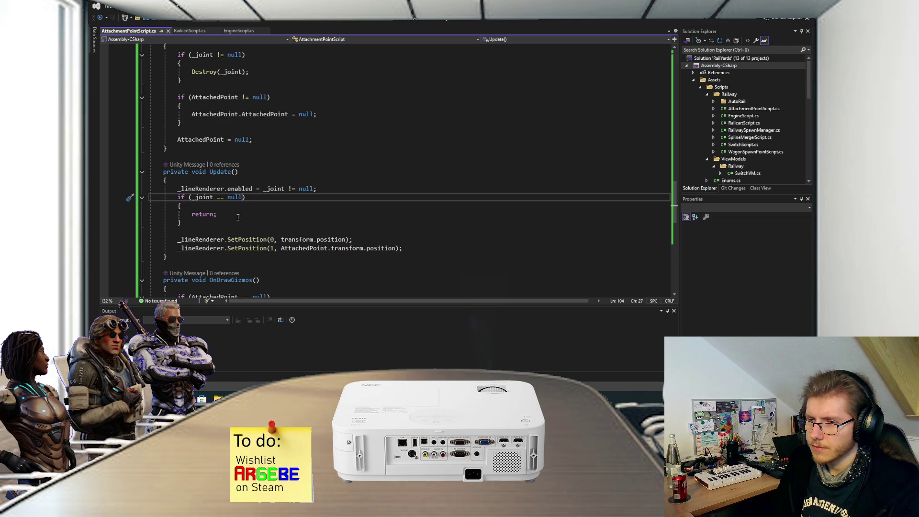
click(319, 190)
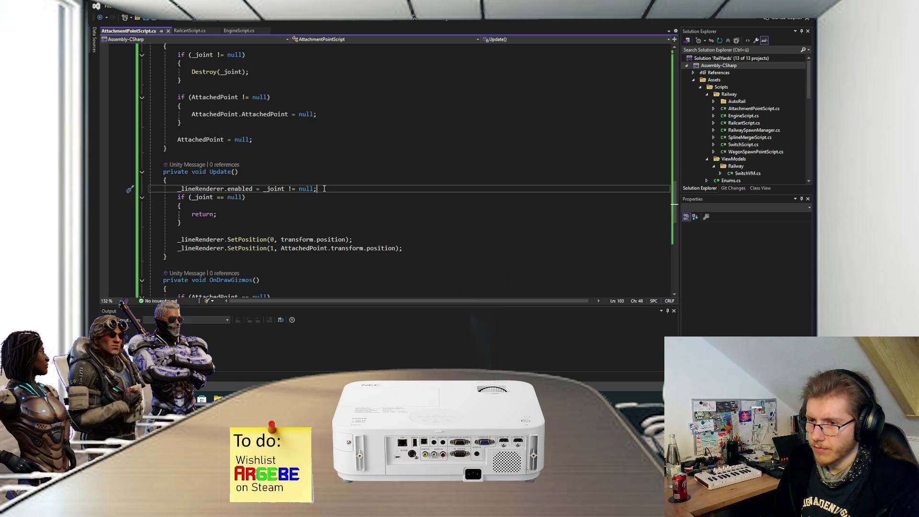
key(Return)
text(// Only the i)
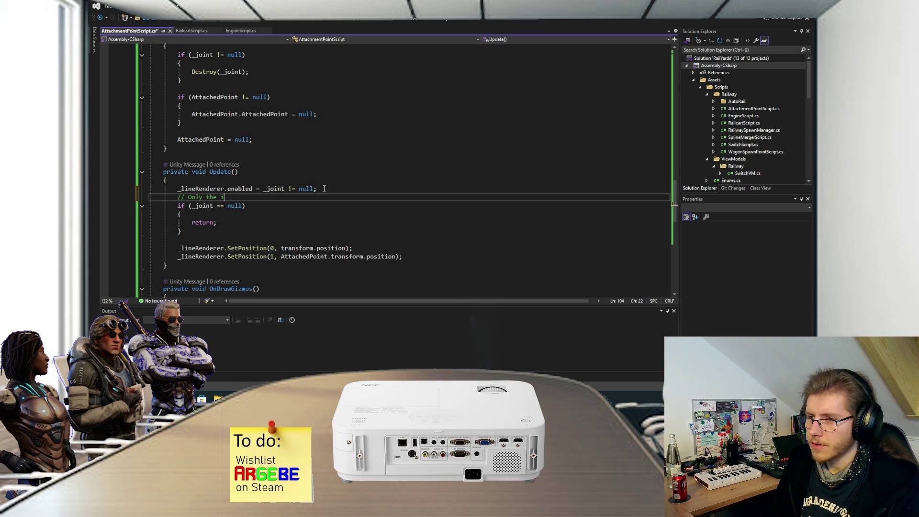
text(nitiating )
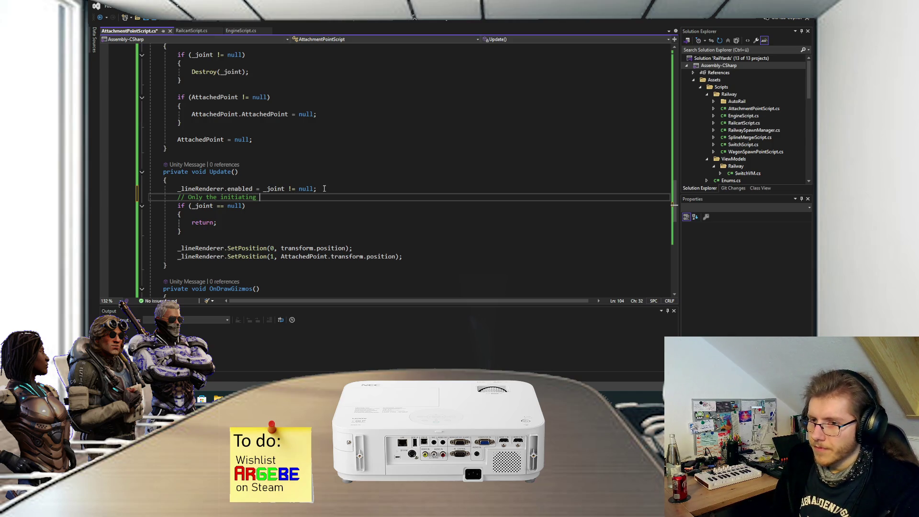
text(j)
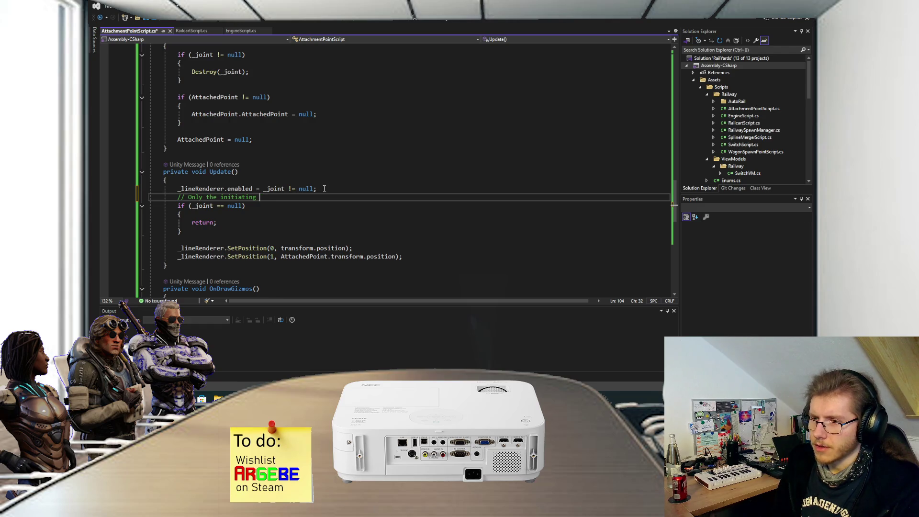
text(AP has )
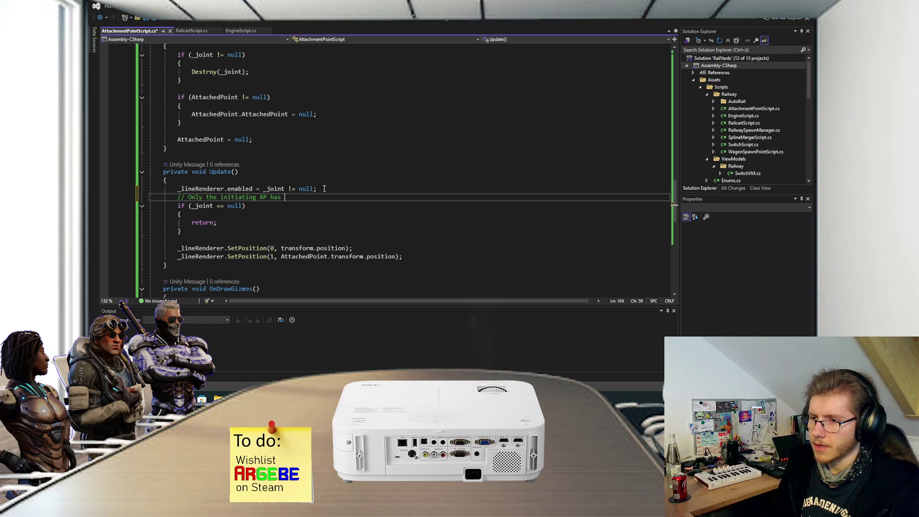
text(the joint,)
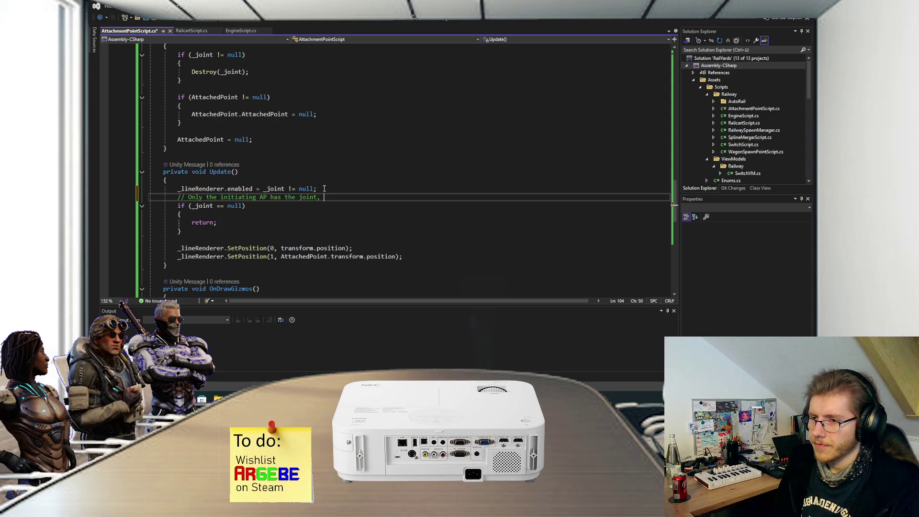
text(av)
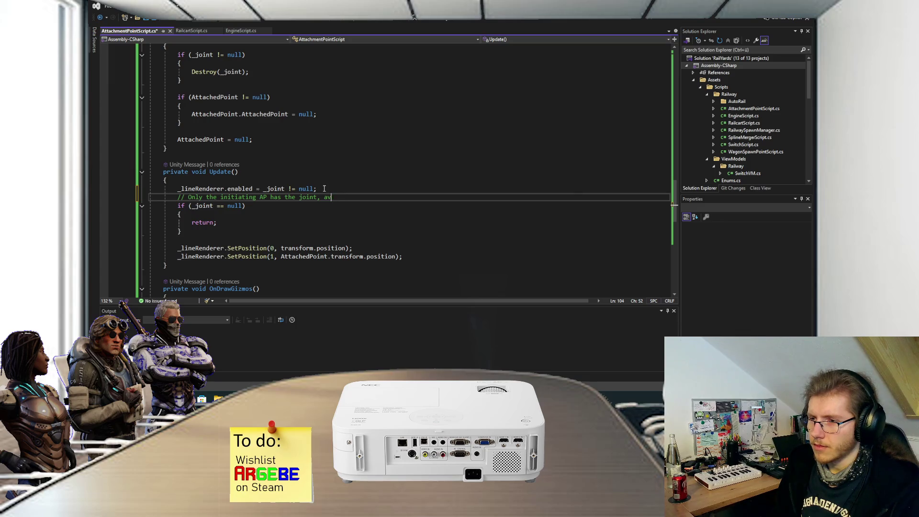
text(oid double lining)
key(ctrl+s)
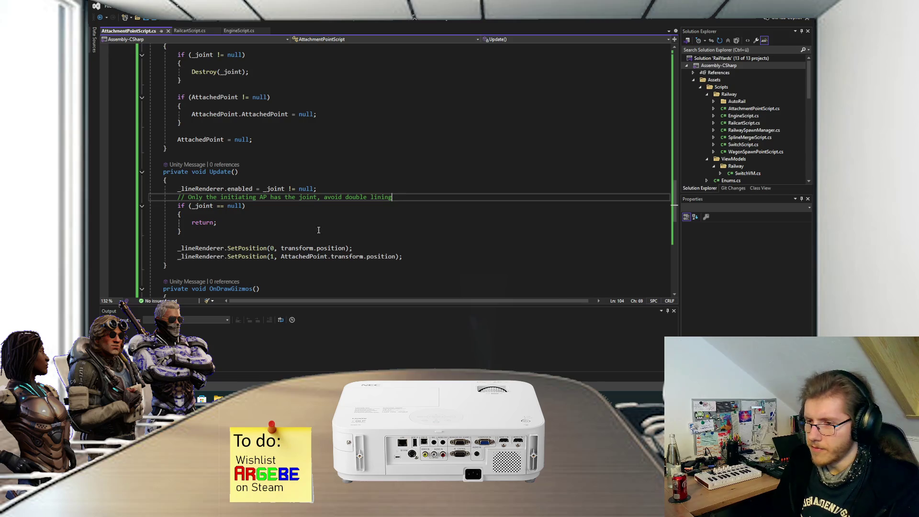
Step: Extend the early-return check with || AttachedPoint == null, save, and switch to Unity
click(317, 240)
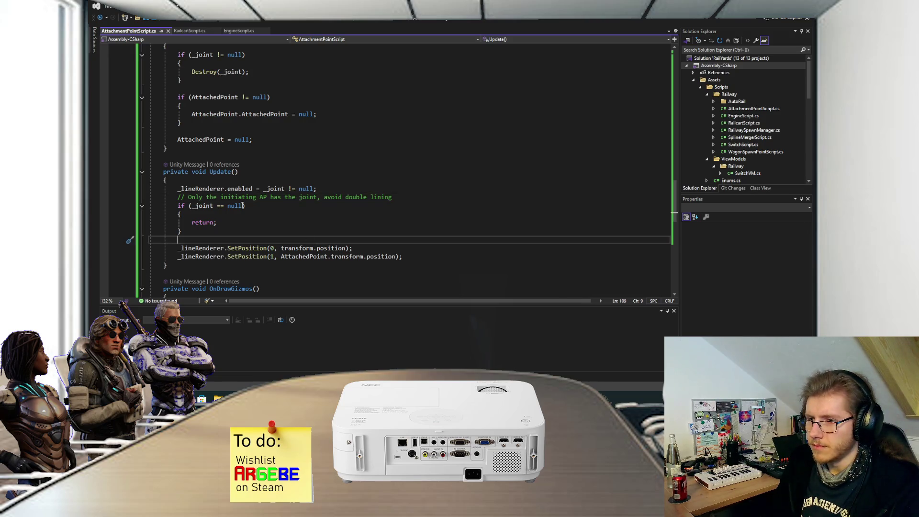
click(288, 206)
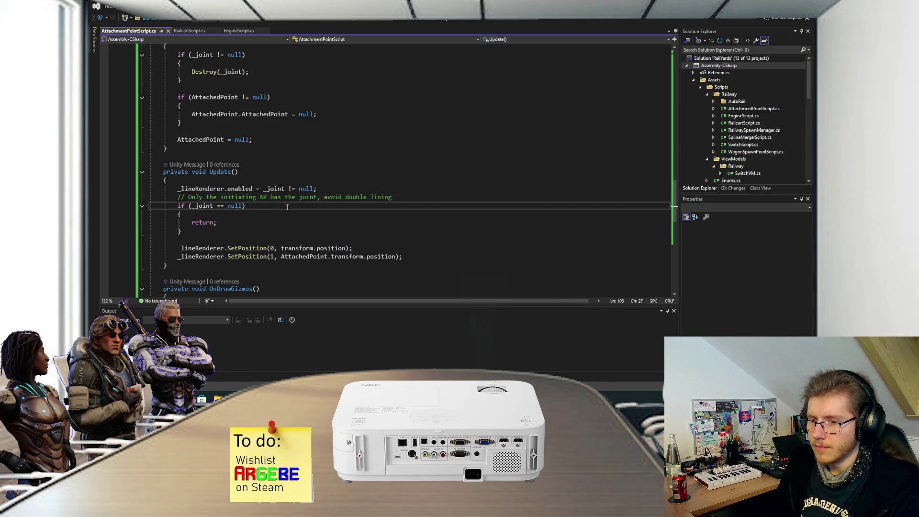
text(|| Att)
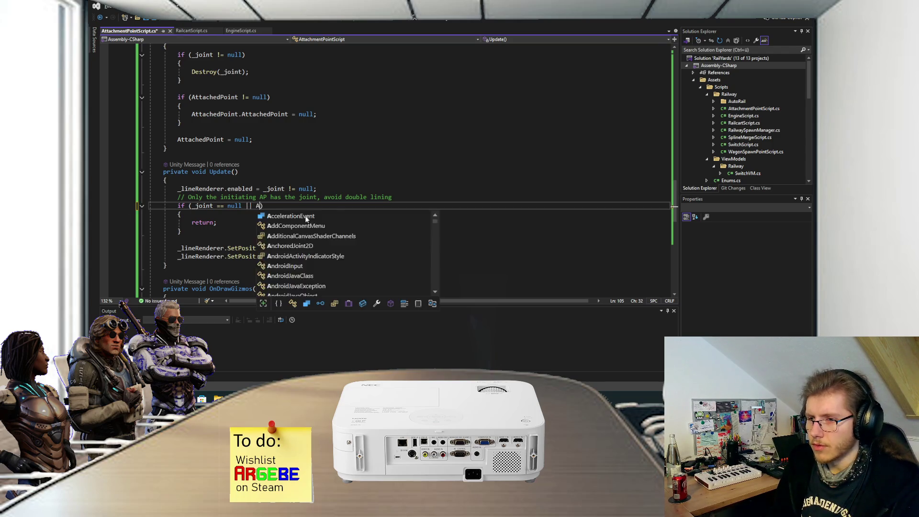
key(Tab)
text(== null)
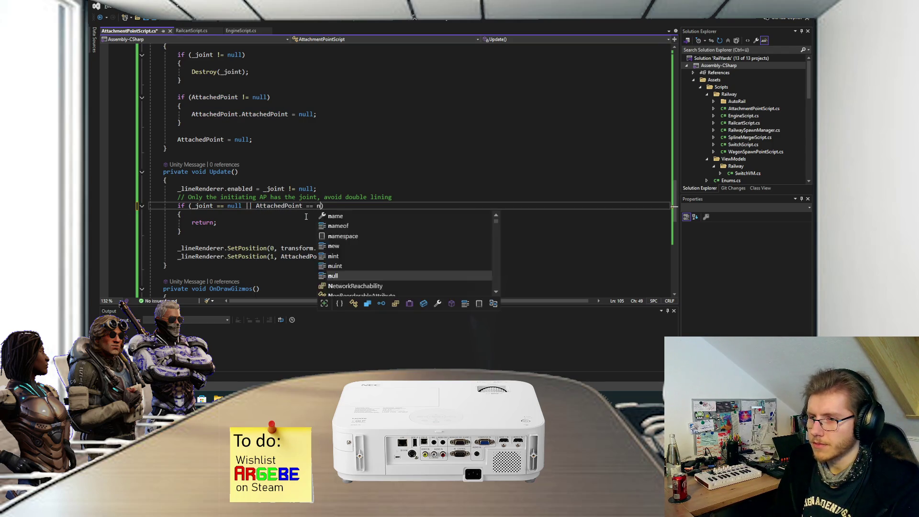
key(ctrl+s)
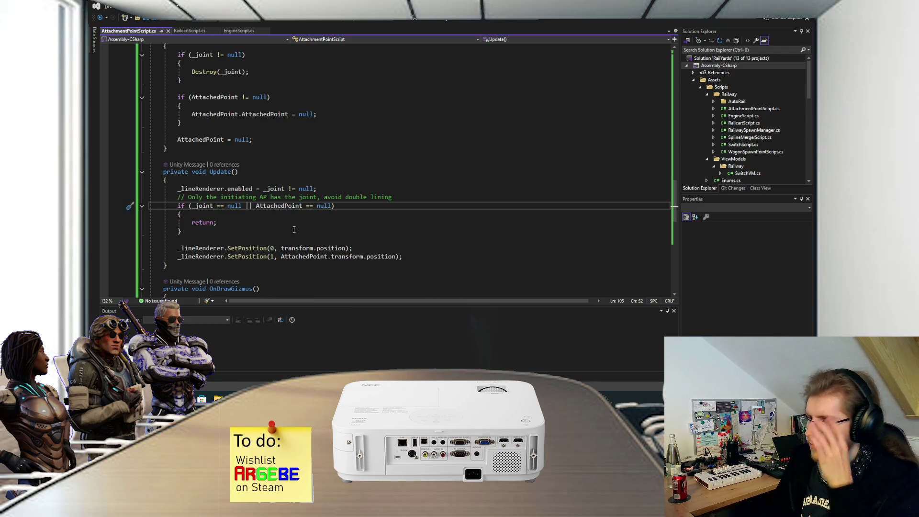
click(293, 230)
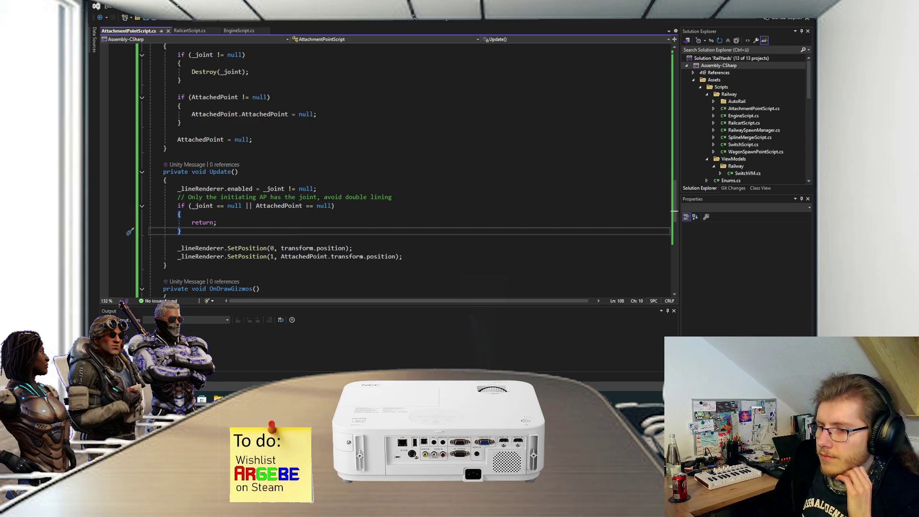
click(342, 359)
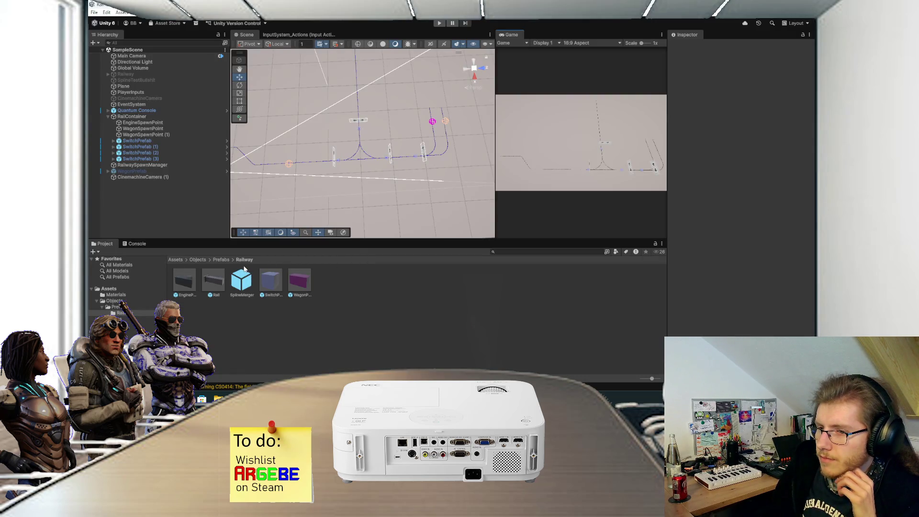
double_click(192, 279)
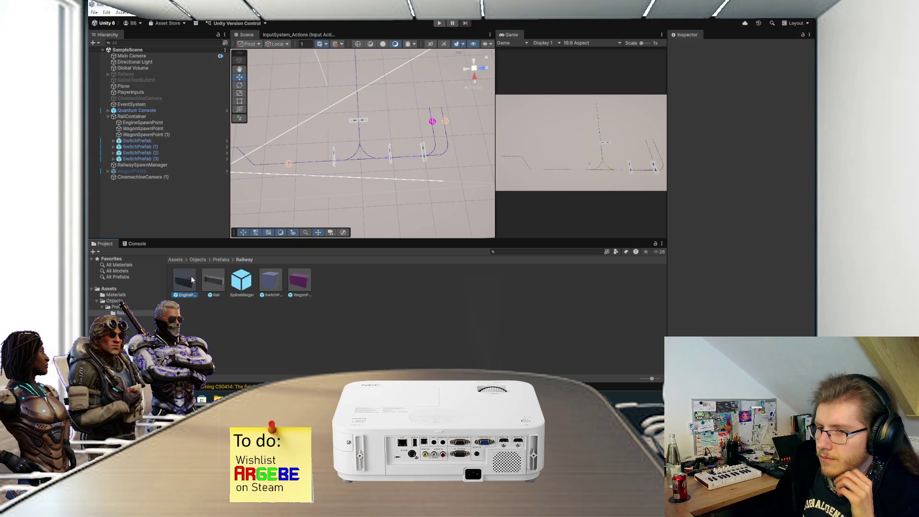
click(144, 71)
click(718, 146)
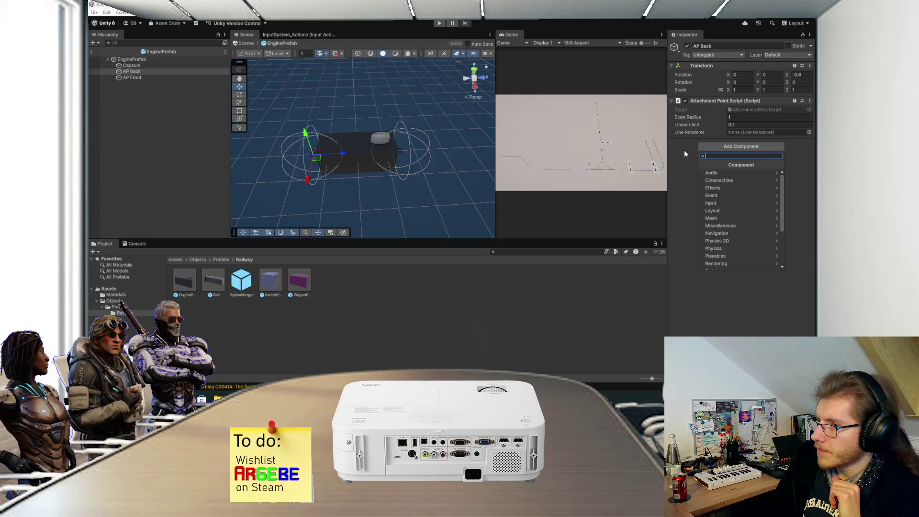
click(684, 151)
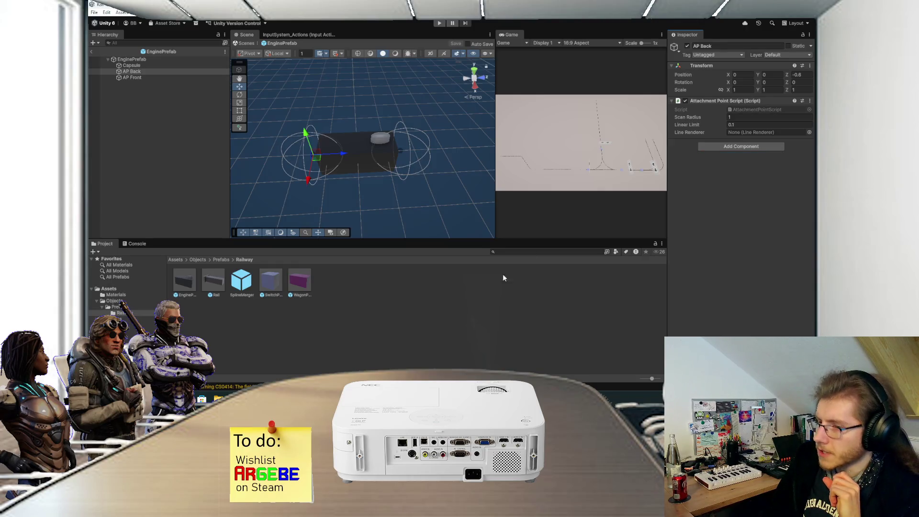
key(alt+Tab)
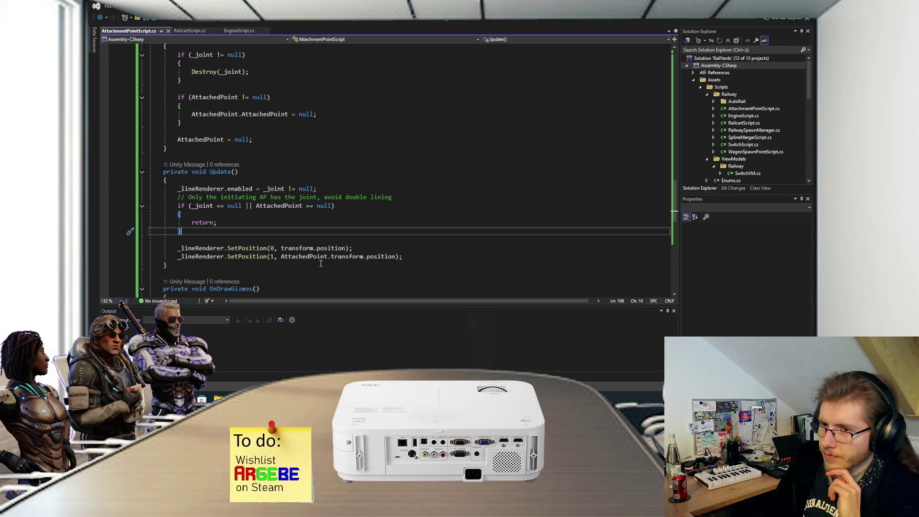
Step: Remove the SerializeField attribute from the _lineRenderer field and save
scroll(316, 254, up, 12)
scroll(306, 237, up, 15)
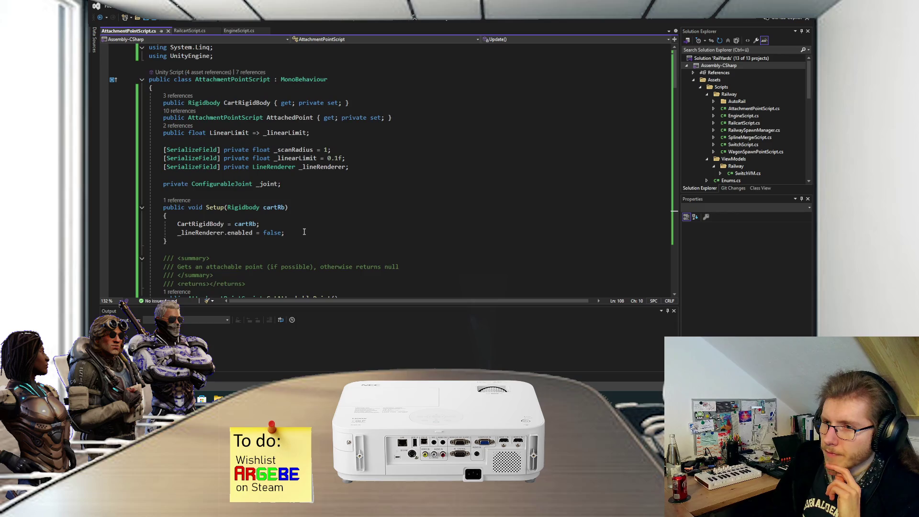
drag(221, 167, 164, 167)
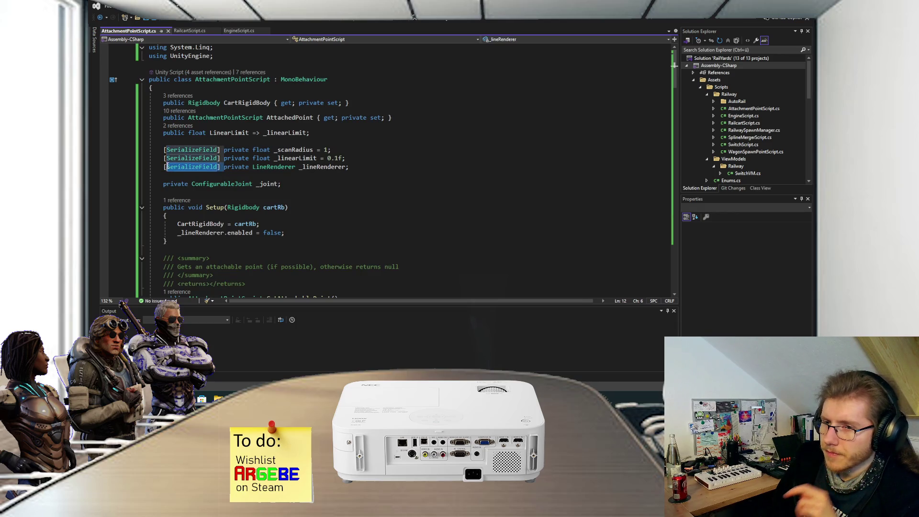
key(Delete)
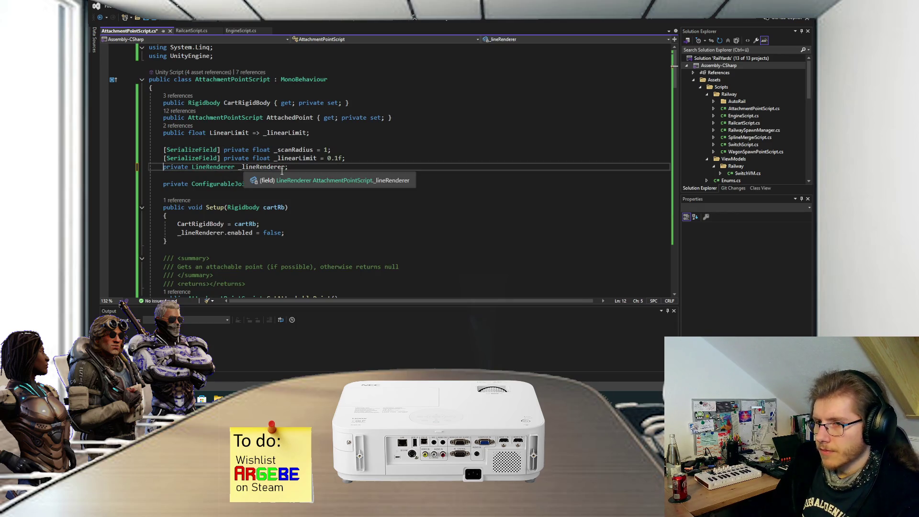
key(Return)
click(298, 174)
key(Delete)
click(300, 233)
key(ctrl+s)
Step: In Setup, assign _lineRenderer = gameObject.AddComponent<LineRenderer>() after CartRigidBody and save
click(309, 224)
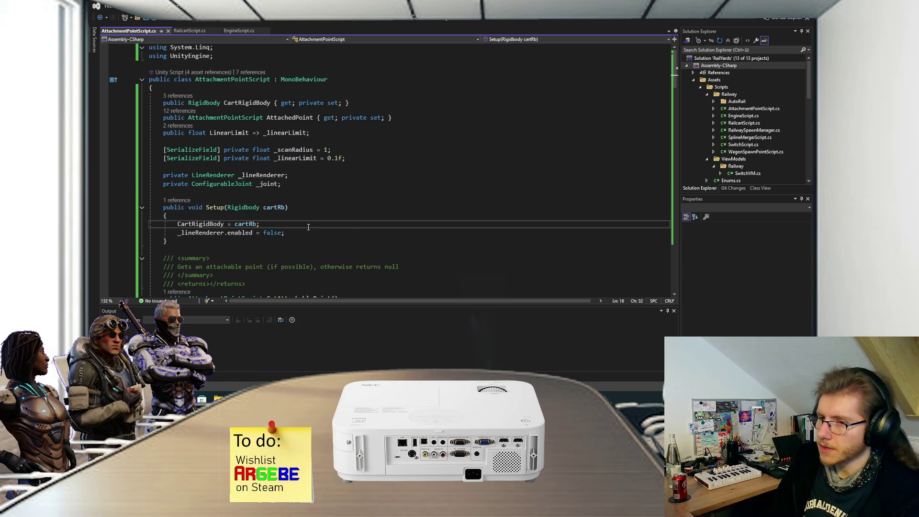
key(Return)
key(Return)
key(Up)
key(Down)
text(_line)
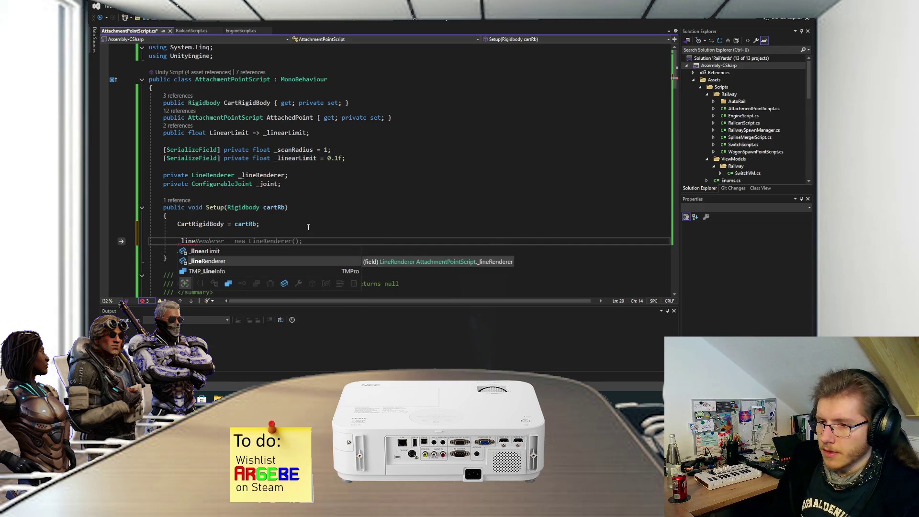
key(Tab)
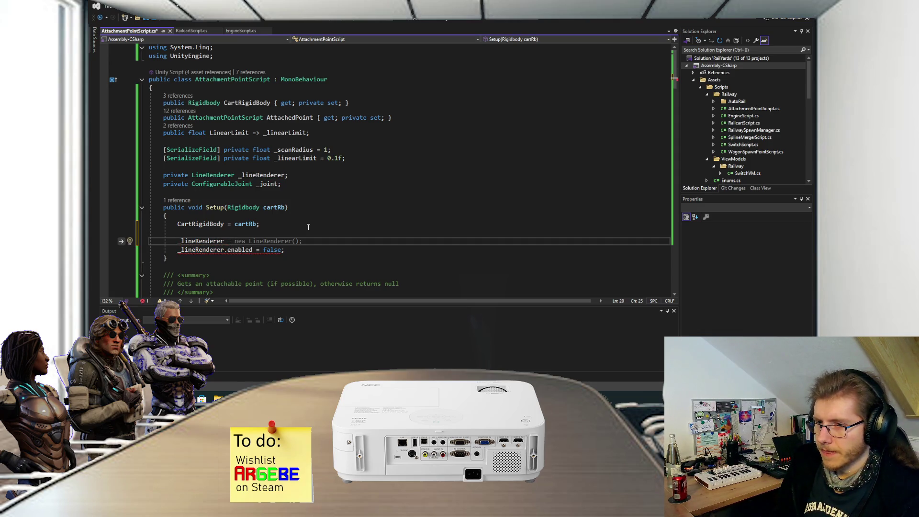
text(AddC)
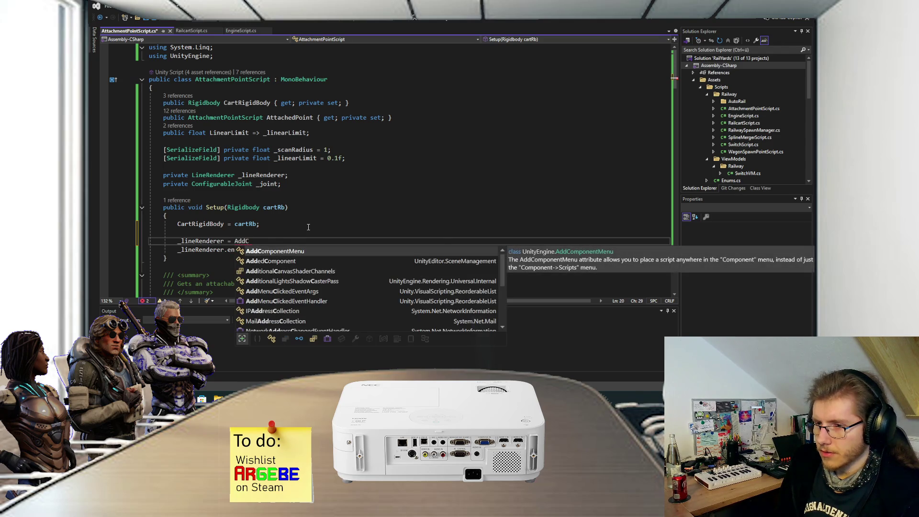
text(ompo)
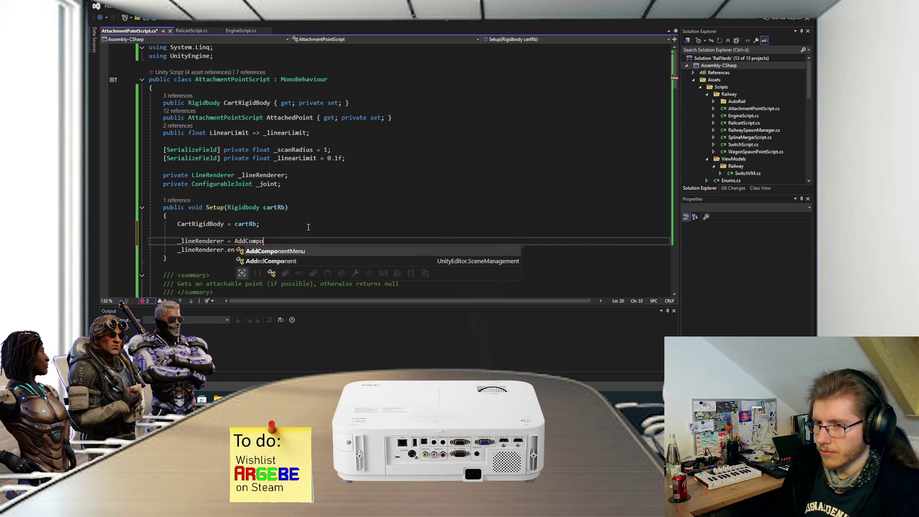
key(BackSpace)
key(BackSpace)
key(BackSpace)
key(BackSpace)
key(BackSpace)
key(BackSpace)
key(BackSpace)
key(BackSpace)
text(gameObject.a)
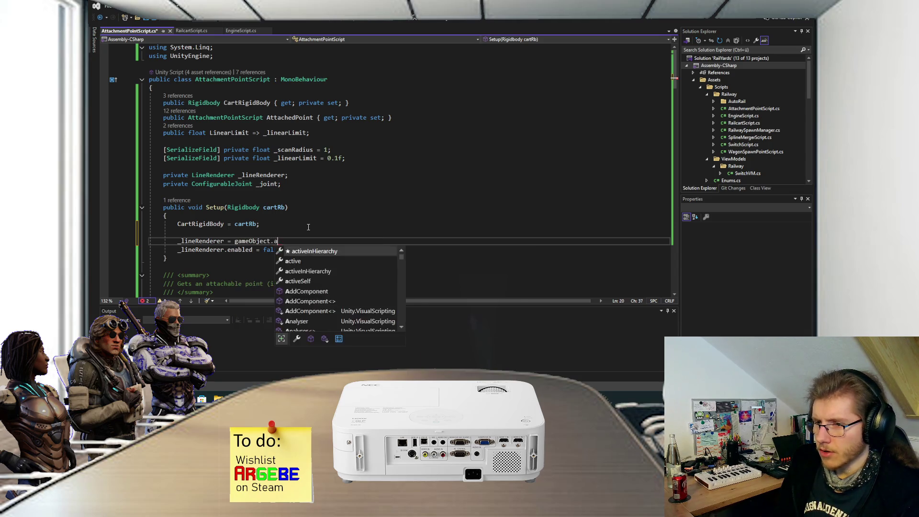
text(dd<)
text(LineR)
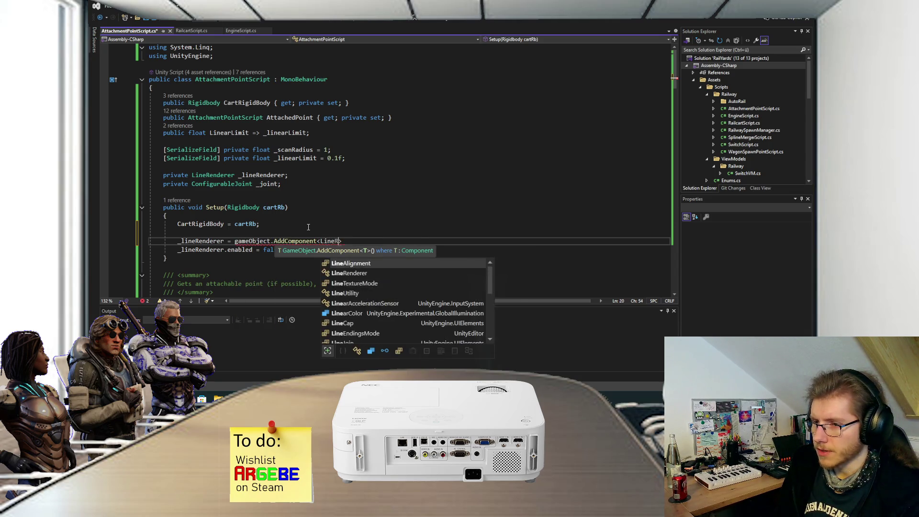
text(enderer>();)
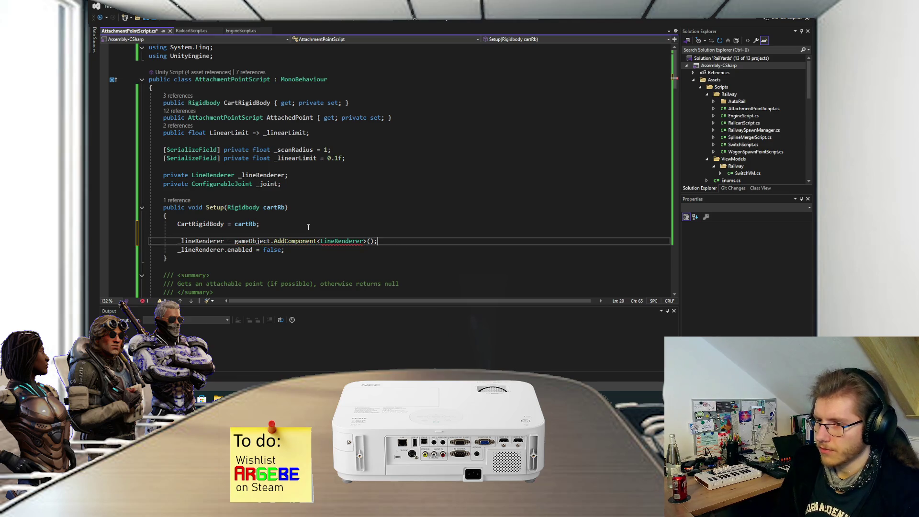
key(ctrl+s)
Step: Add [SerializeField] private Color _lineColor = new Color(0.5f, 0.5f, 0.5f); below _linearLimit
click(366, 162)
key(Return)
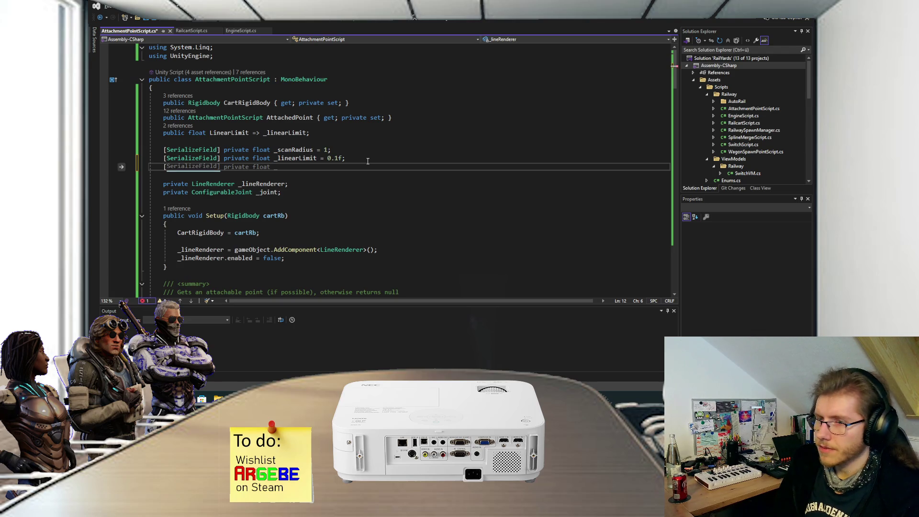
text([Ser)
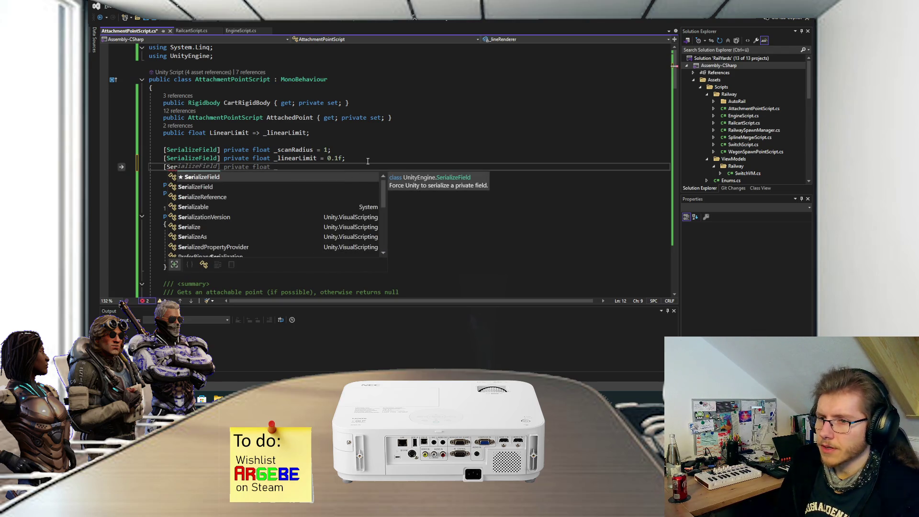
key(Tab)
text(] private )
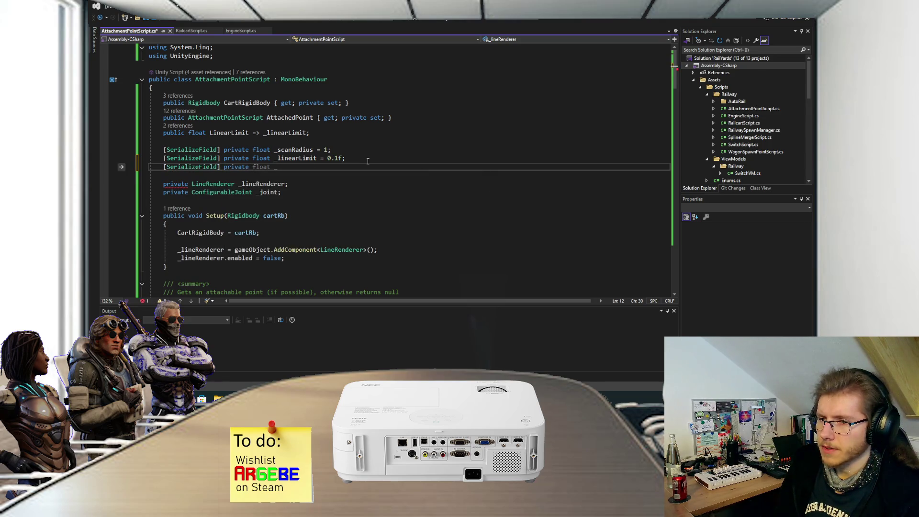
text(Color )
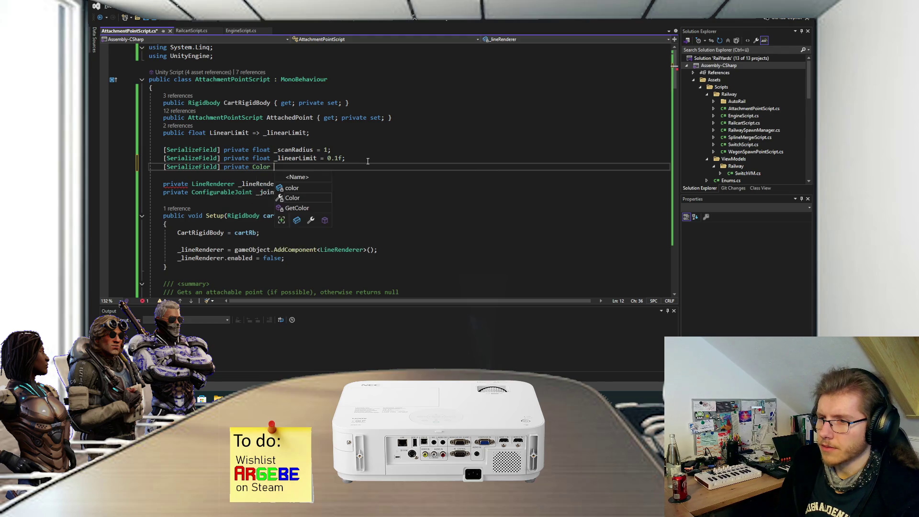
text(_lineColor = )
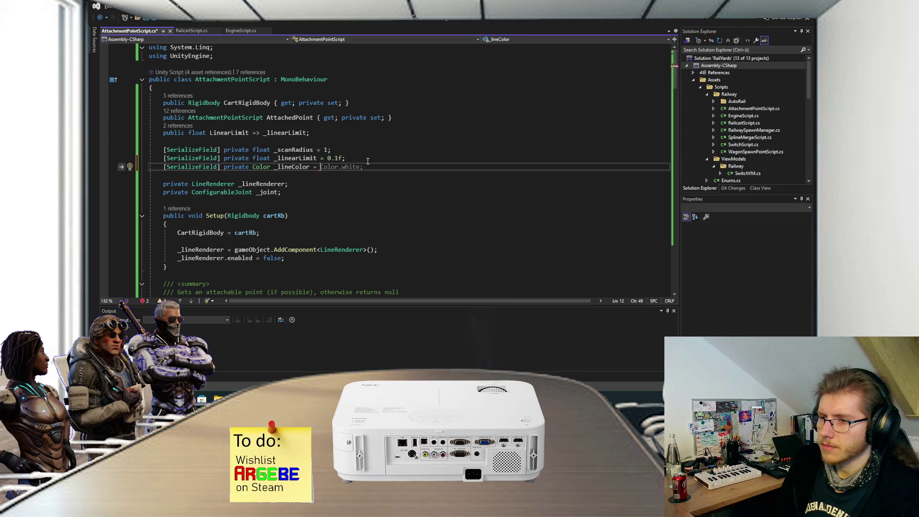
text(Color.whi)
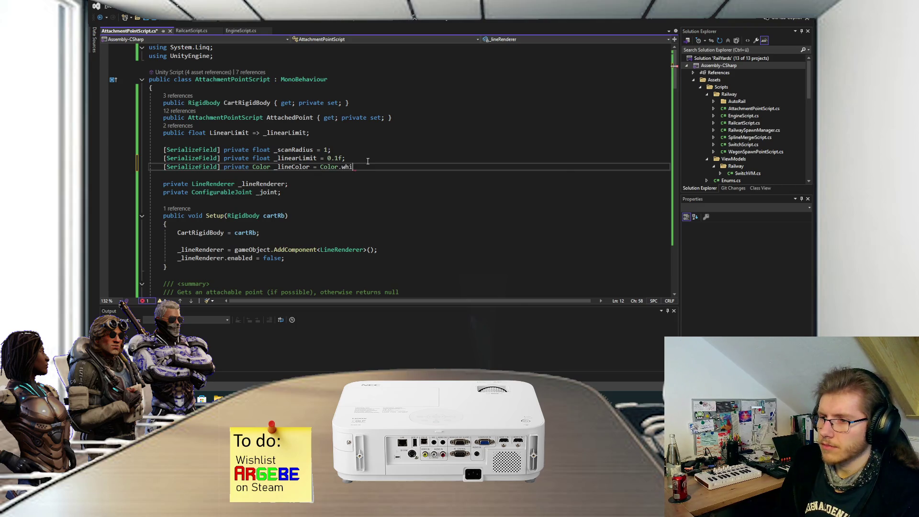
key(BackSpace)
key(BackSpace)
key(BackSpace)
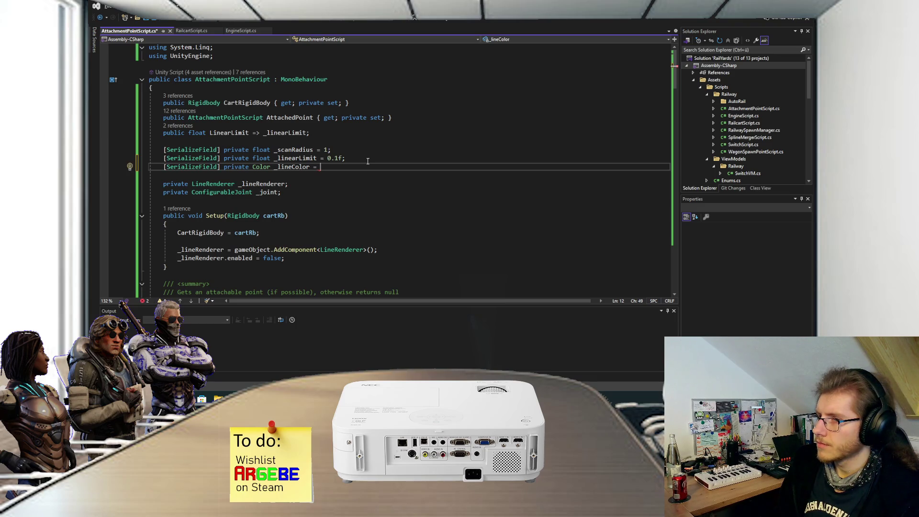
text(new Color()
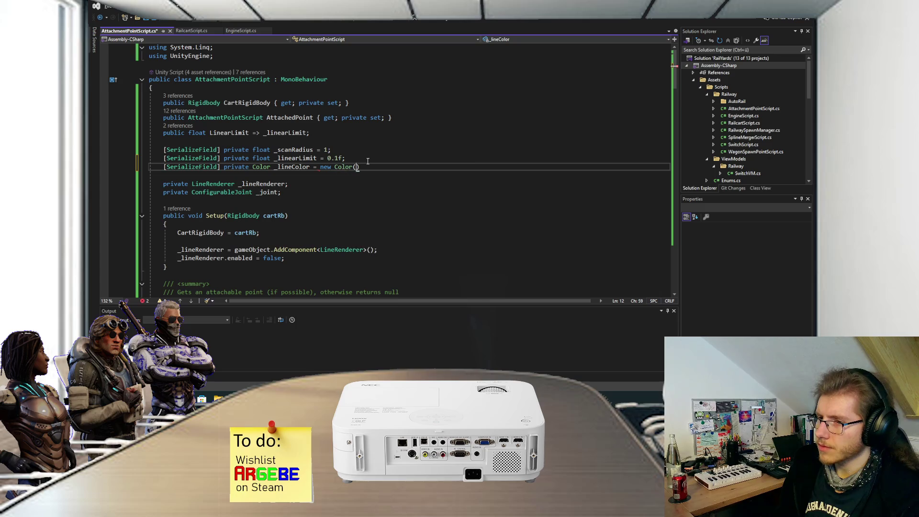
text(0.5)
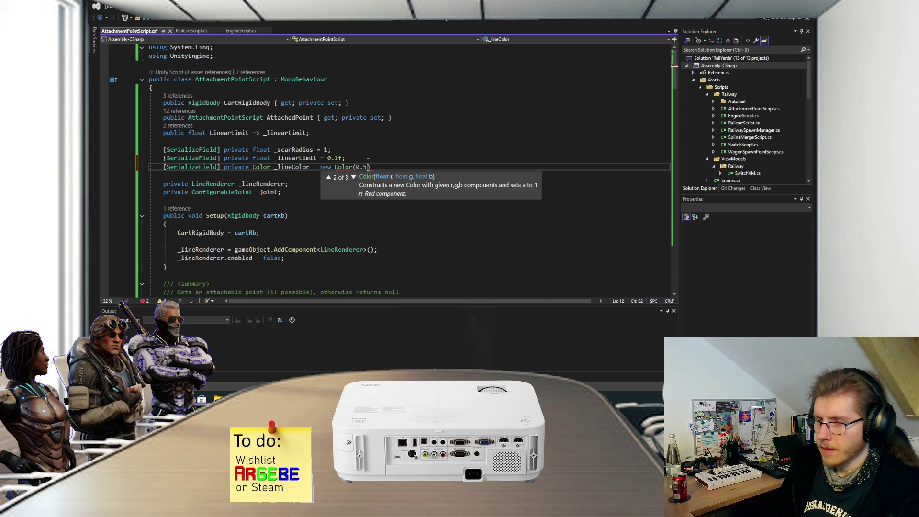
text(f)
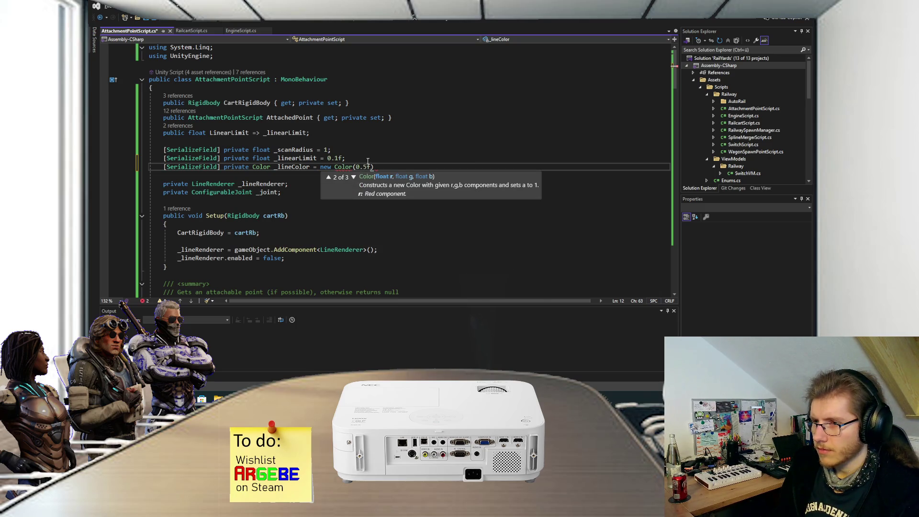
text(, 0.5f, 0)
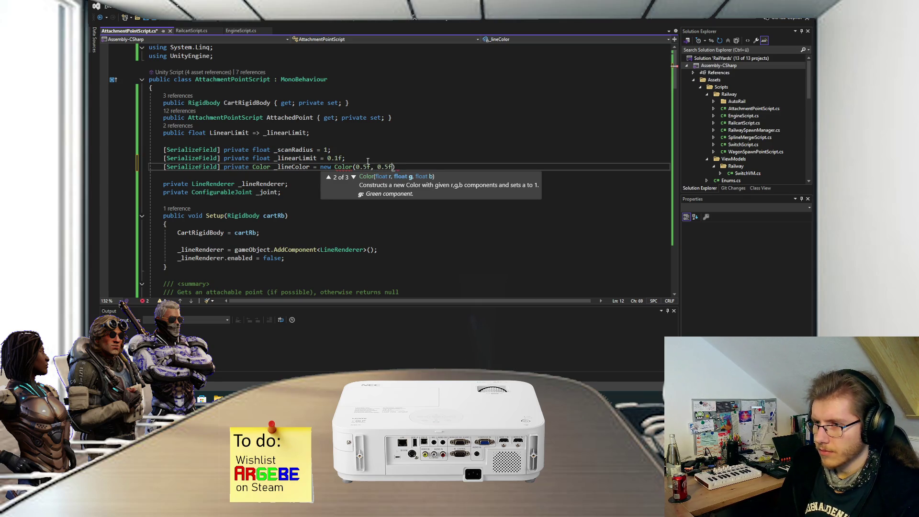
text(.5f);)
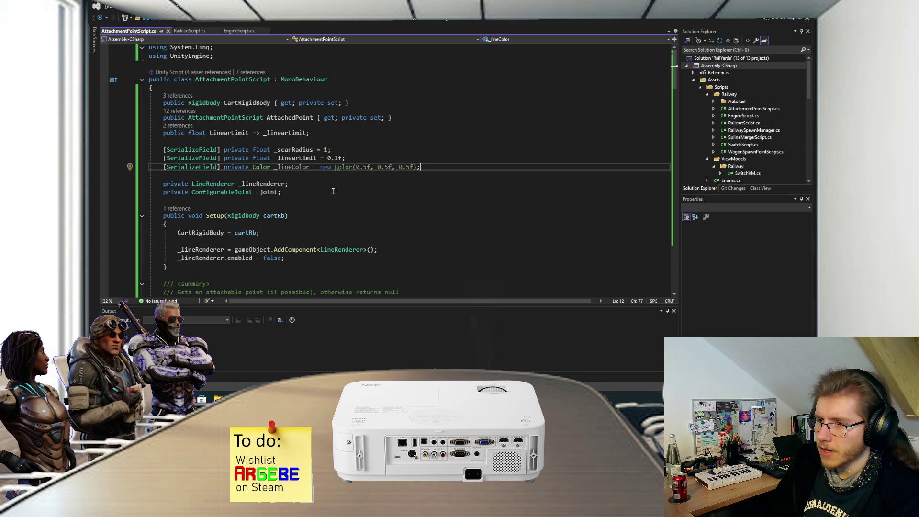
scroll(303, 188, down, 1)
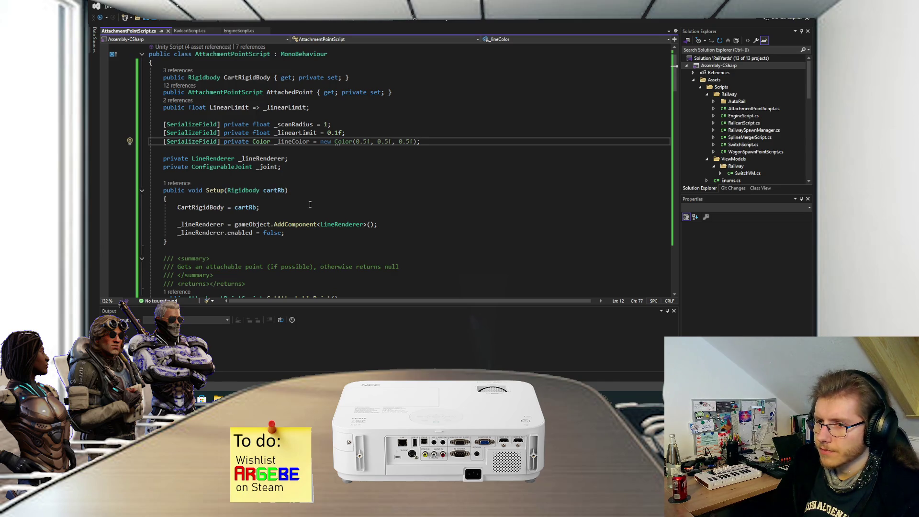
Step: Set the line renderer's startColor and endColor to _lineColor in Setup and save
click(398, 223)
key(Return)
text(_li)
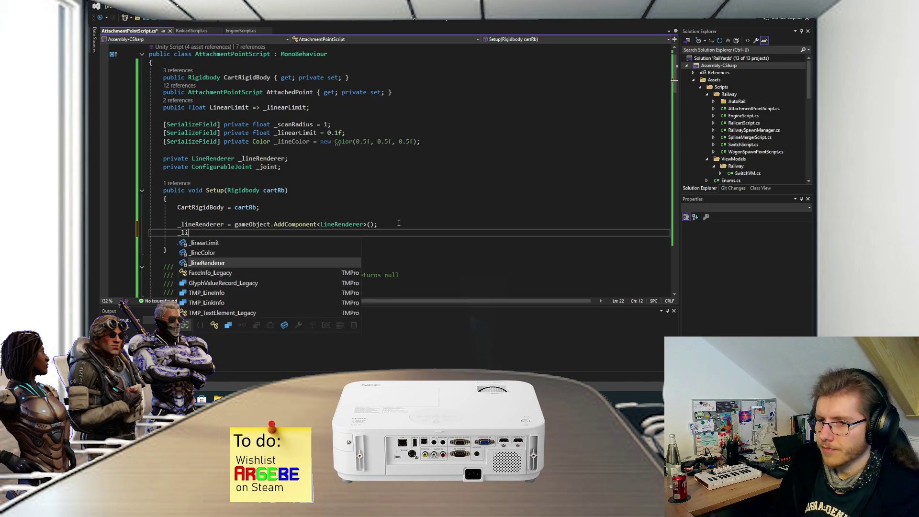
text(neRenderer.)
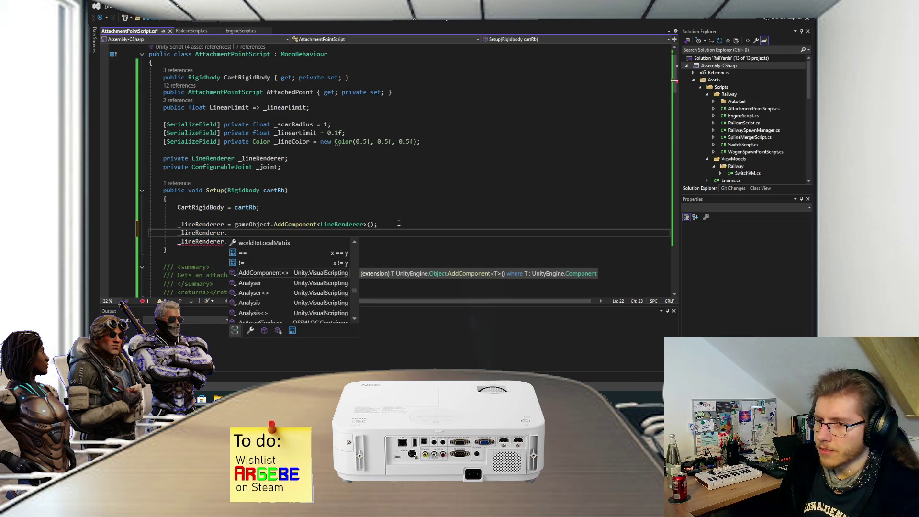
text(col)
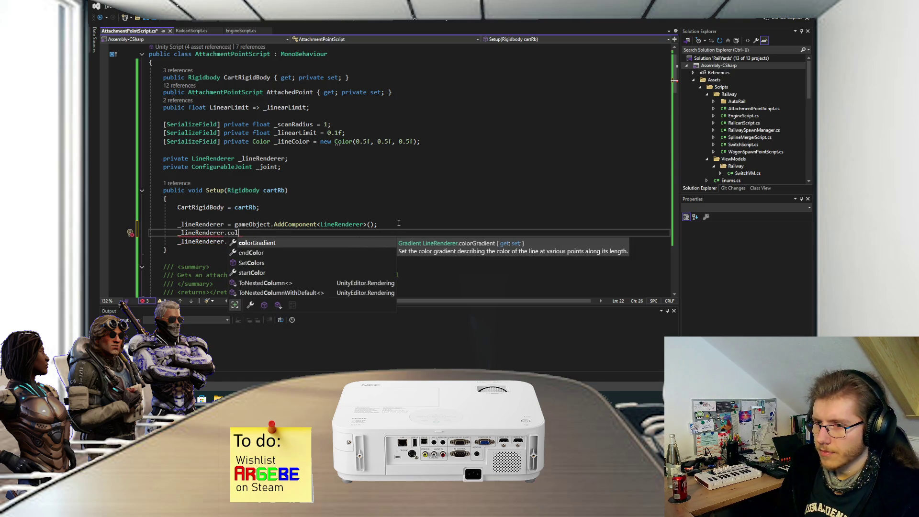
key(Down)
key(Down)
key(Down)
key(Tab)
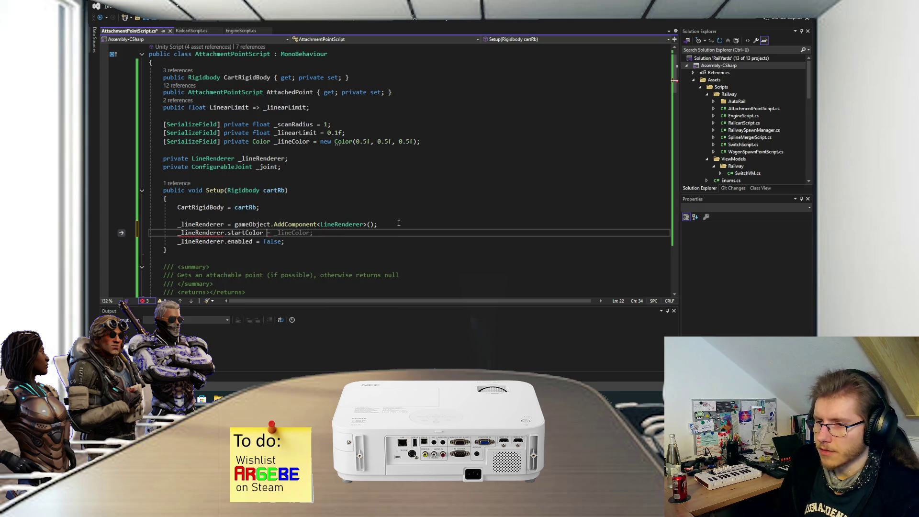
text(= _)
key(Tab)
text(;)
key(Return)
text(_)
key(Tab)
key(Tab)
key(ctrl+s)
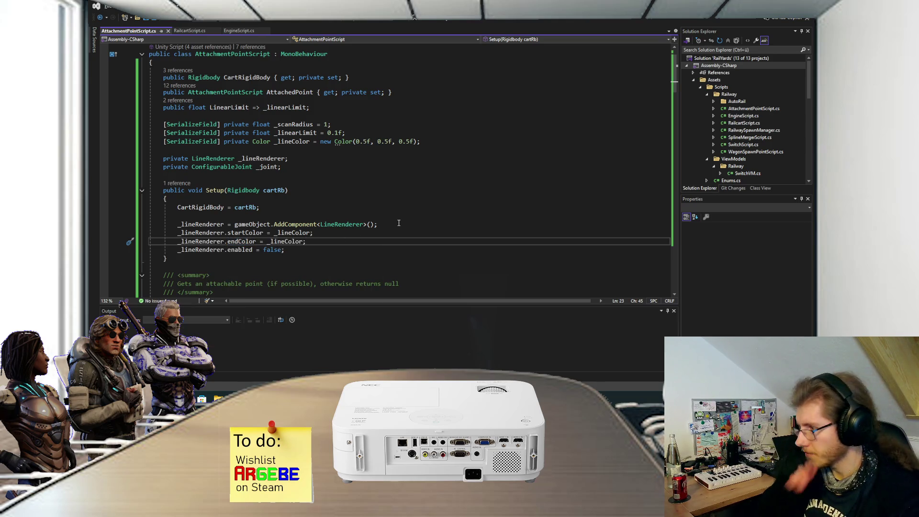
Step: Set the line renderer's startWidth and endWidth to 0.2f and save
click(429, 141)
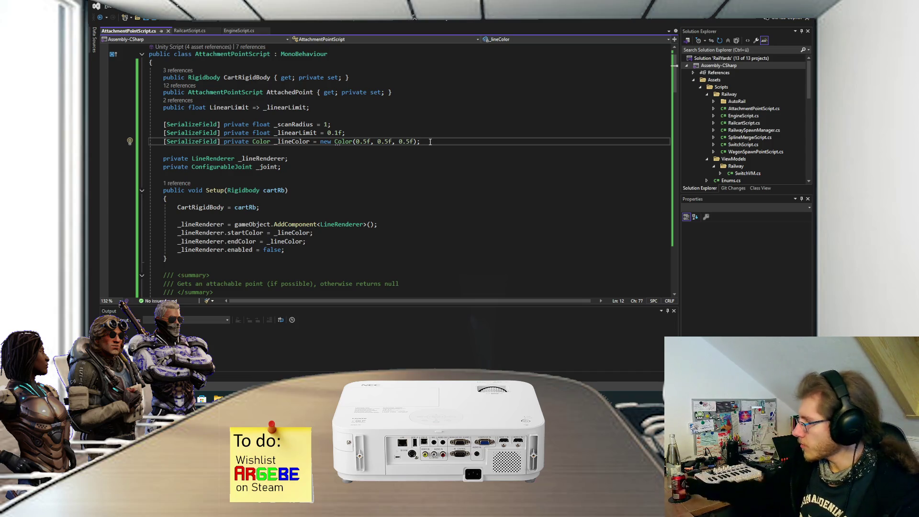
key(Return)
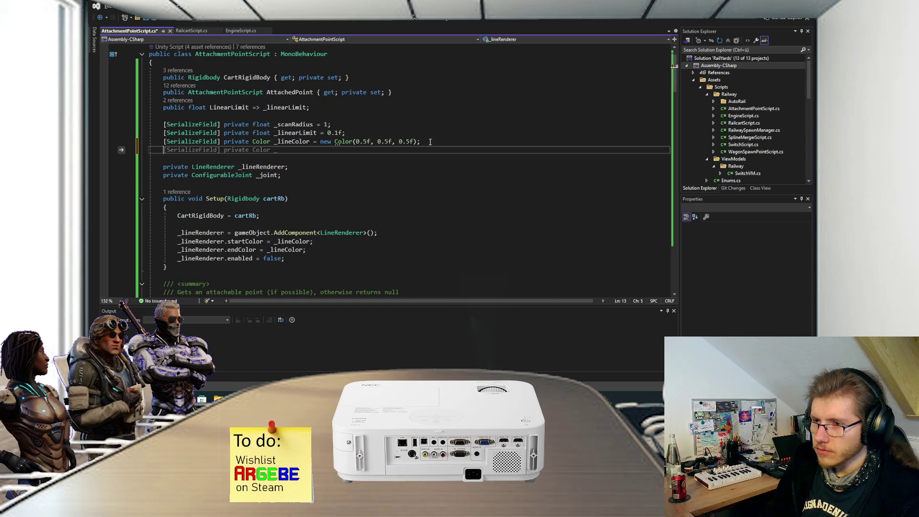
key(ctrl+z)
click(327, 241)
key(Return)
text(_lineRenderer.s)
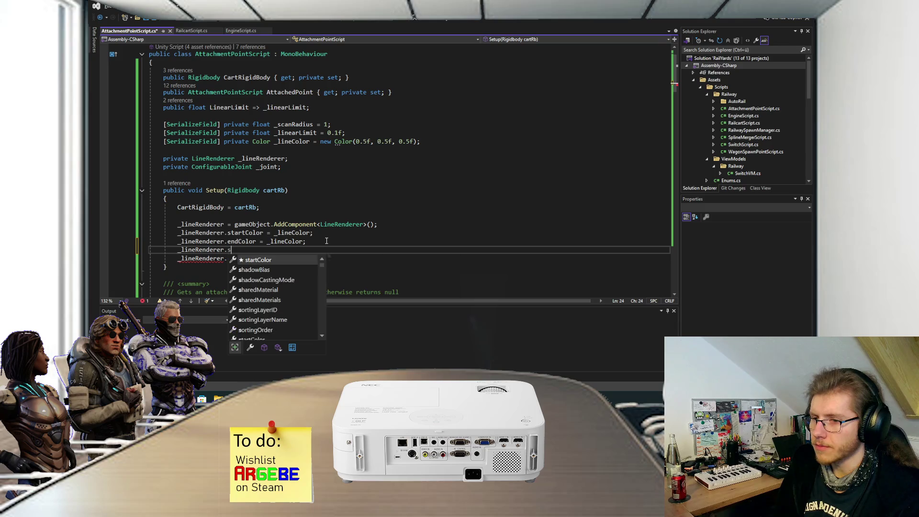
text(tartWidth = 0.2f;)
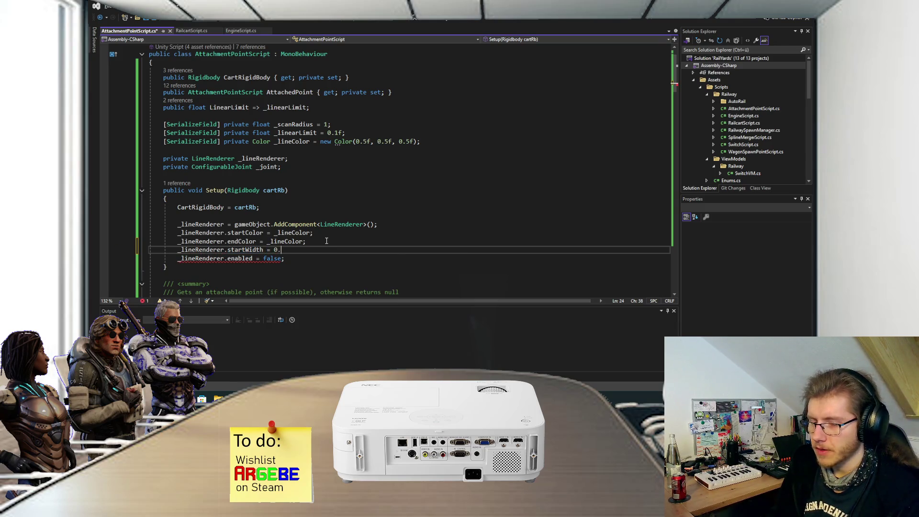
key(Return)
key(Tab)
text(0)
text(.25)
text(;)
key(ctrl+s)
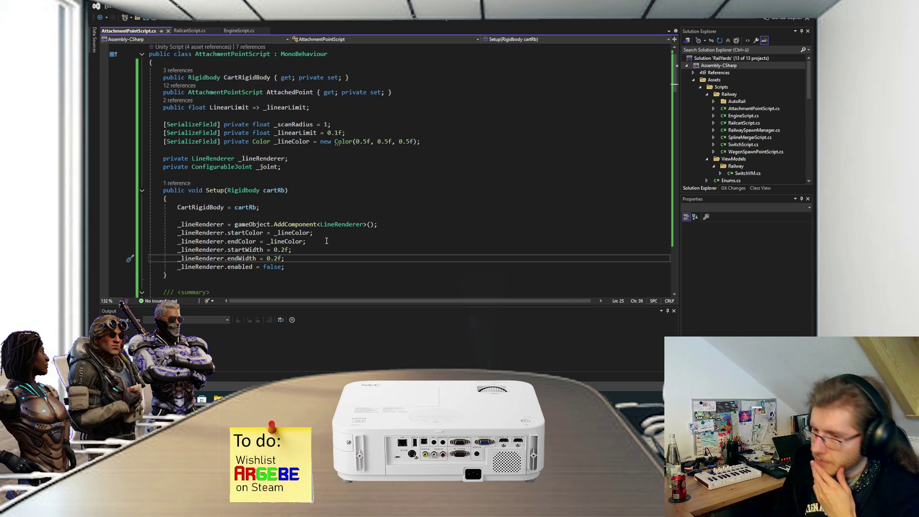
key(Return)
text(_l)
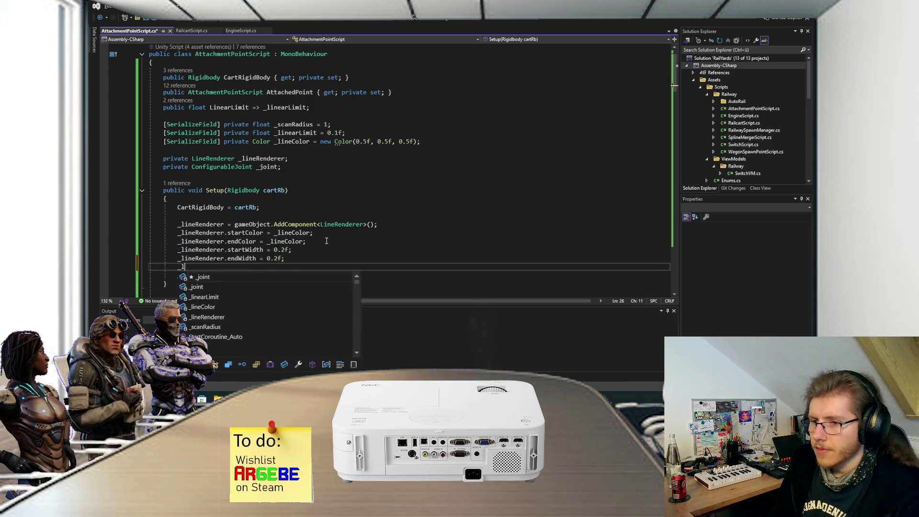
text(ineRenderer.)
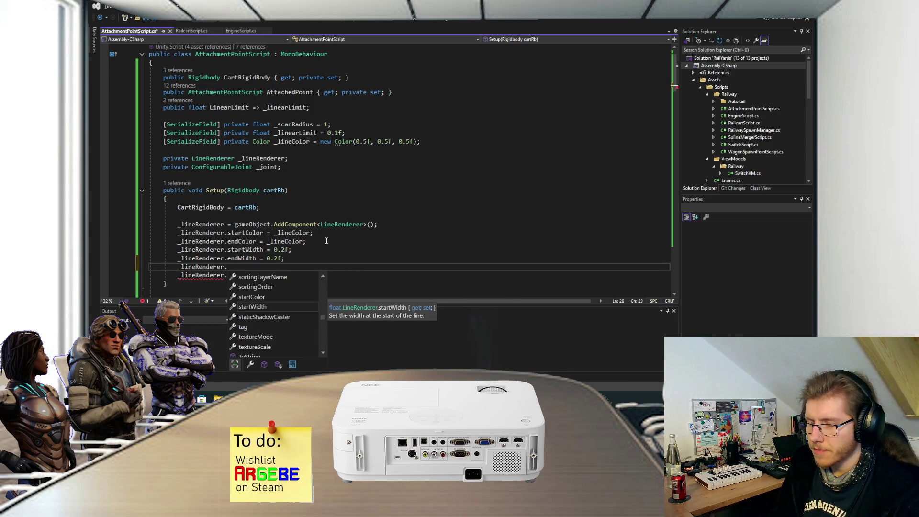
text(pos)
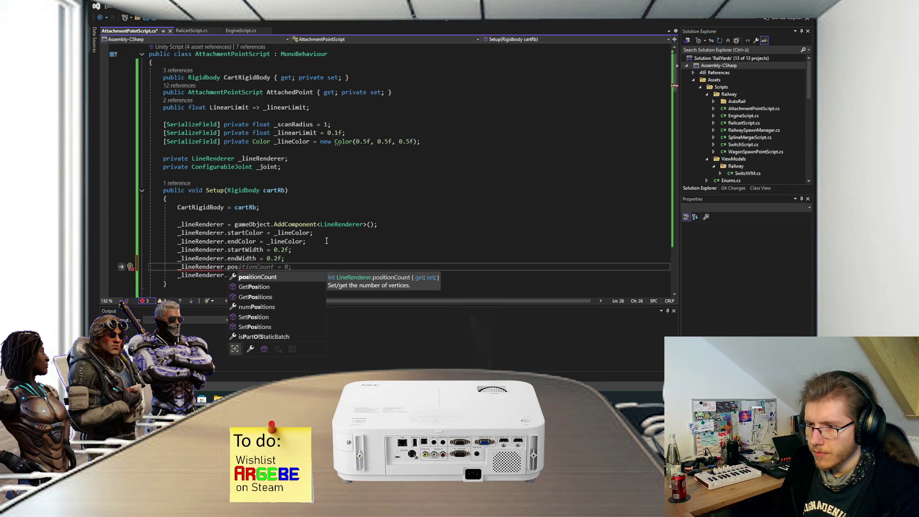
Step: Set _lineRenderer.positionCount = 2, save, and begin a _lineRenderer.material = assignment
key(Tab)
text(= 2;)
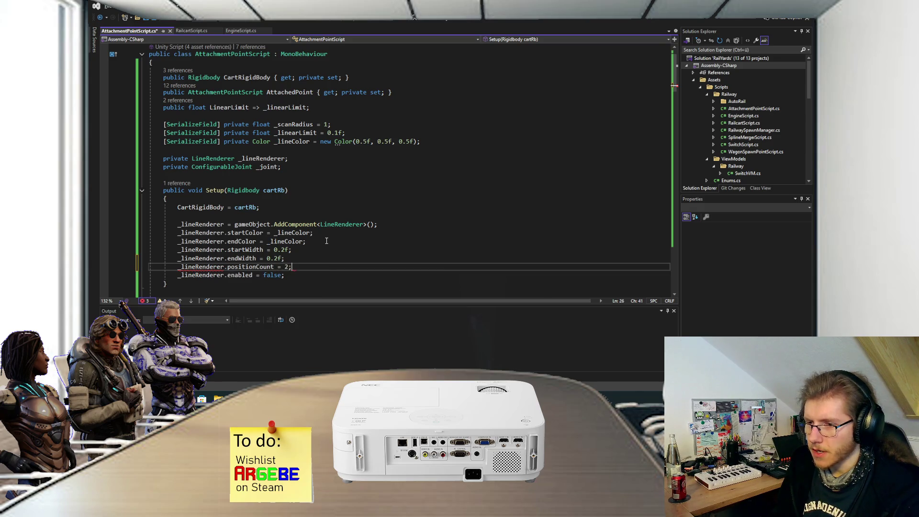
key(ctrl+s)
key(Return)
text(_lineRenderer.)
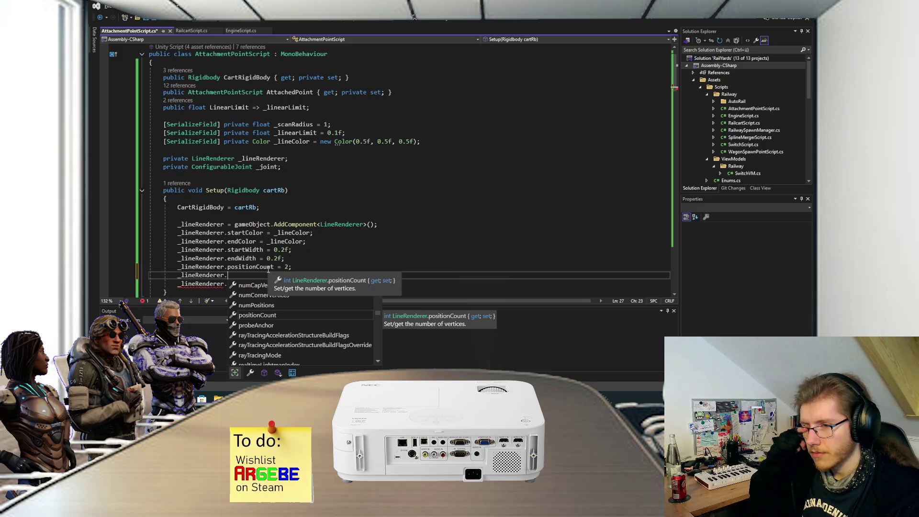
text(material =)
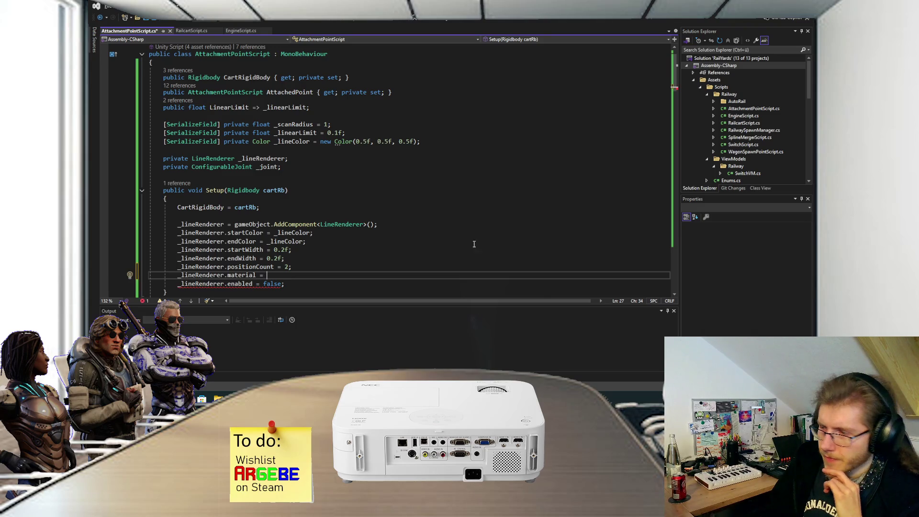
key(alt+Tab)
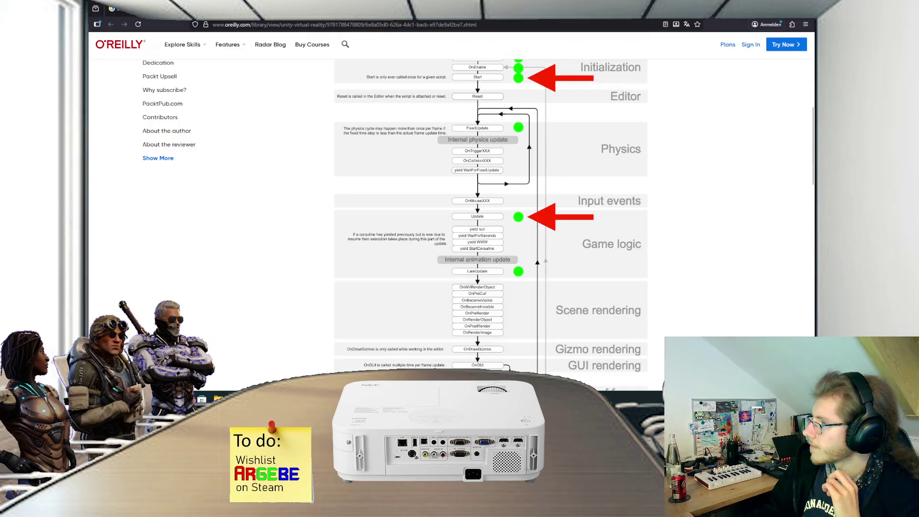
Step: Go back to the Google results and switch from image results to all results
key(alt+Left)
click(236, 46)
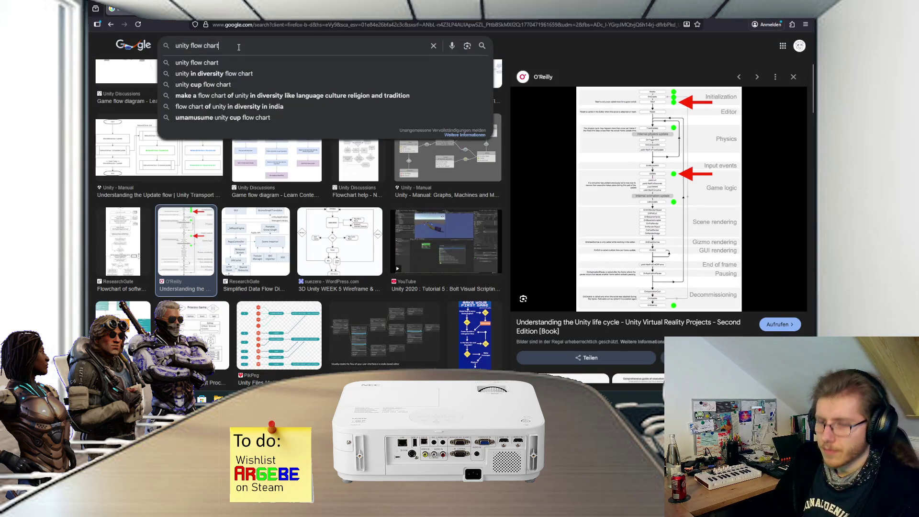
key(ctrl+a)
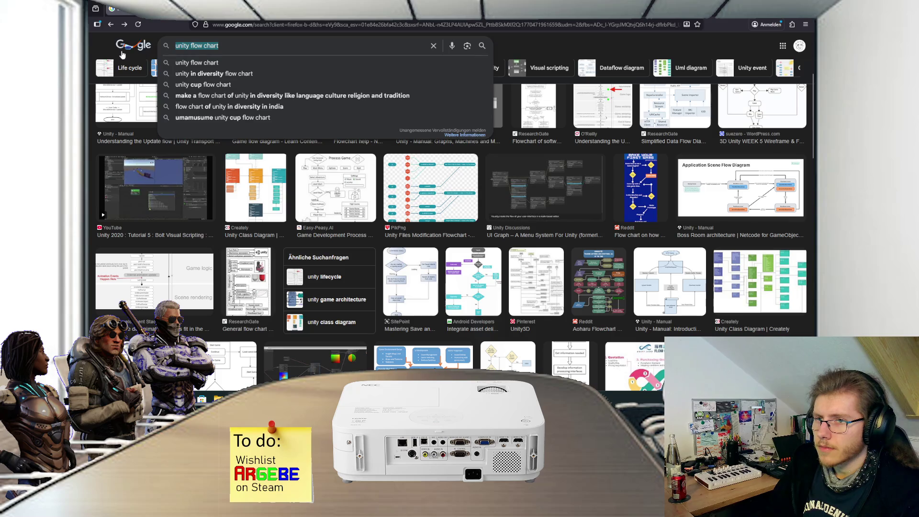
click(95, 42)
scroll(205, 109, up, 3)
scroll(205, 109, up, 1)
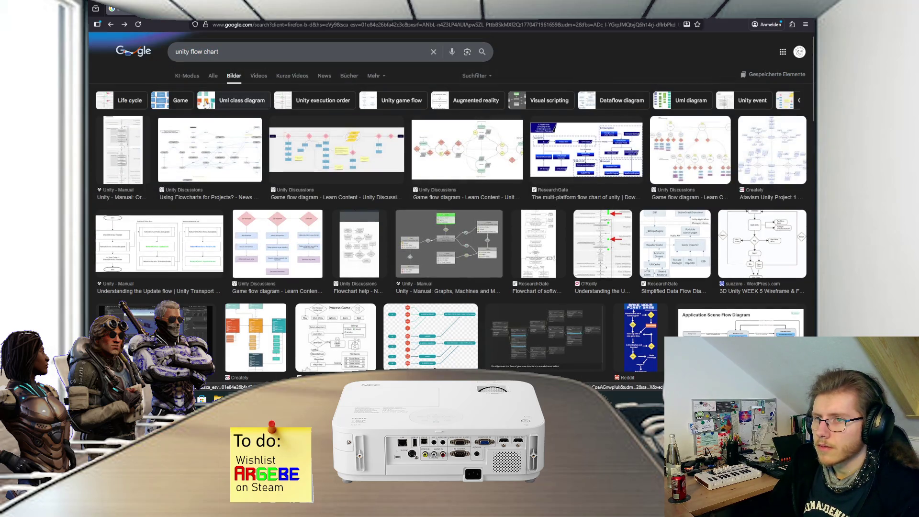
click(182, 77)
Step: Search 'unity linerenderer get material from resources' and open the 'Get material from assets' question
click(238, 53)
key(ctrl+a)
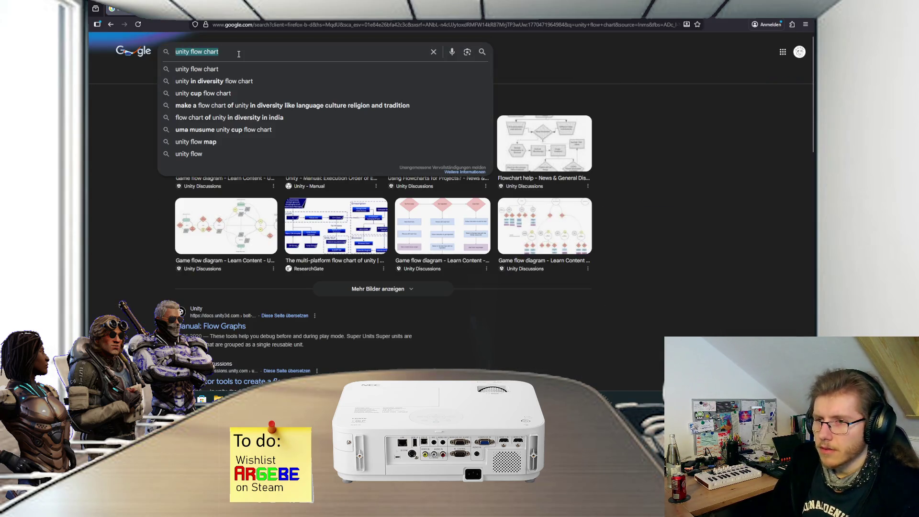
text(unity linerenderer ger)
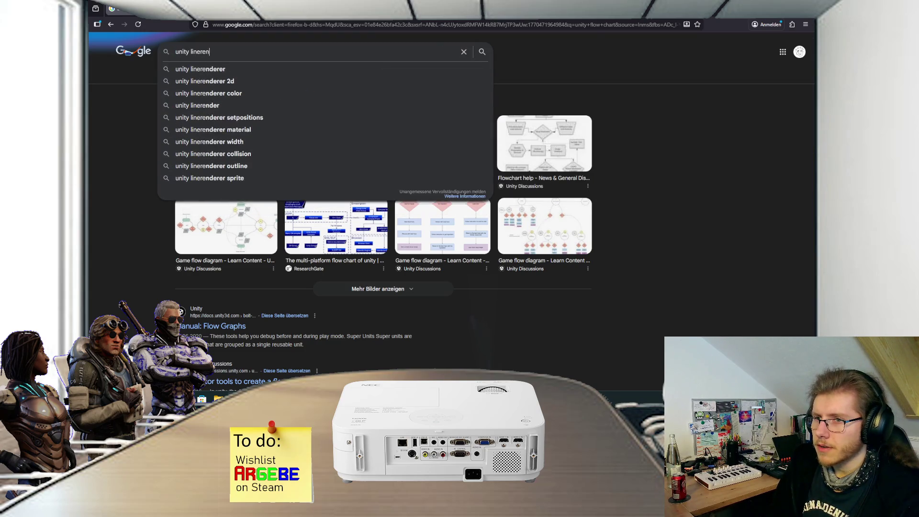
key(BackSpace)
key(BackSpace)
text(t )
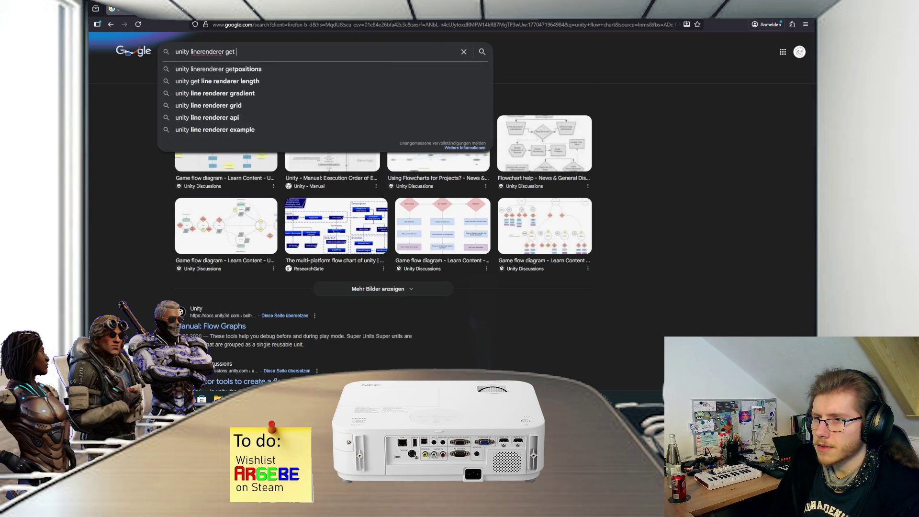
text(material from resources)
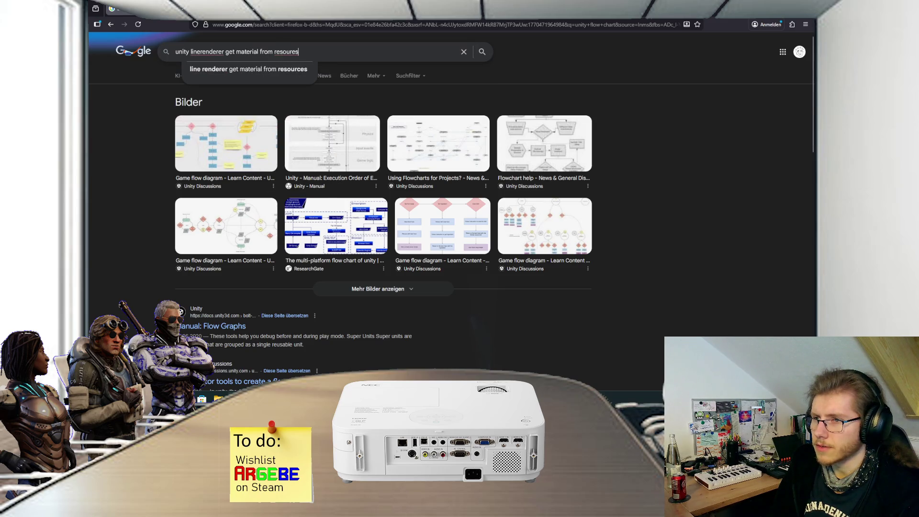
key(Return)
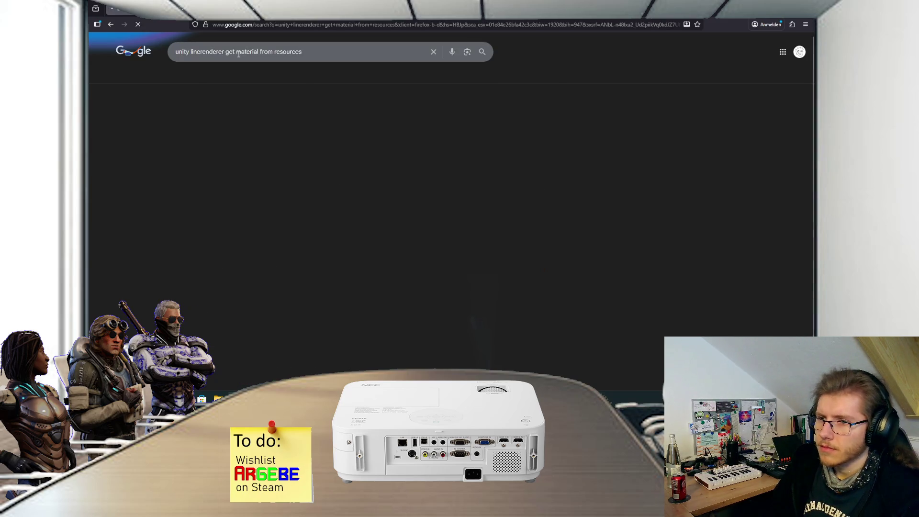
click(242, 119)
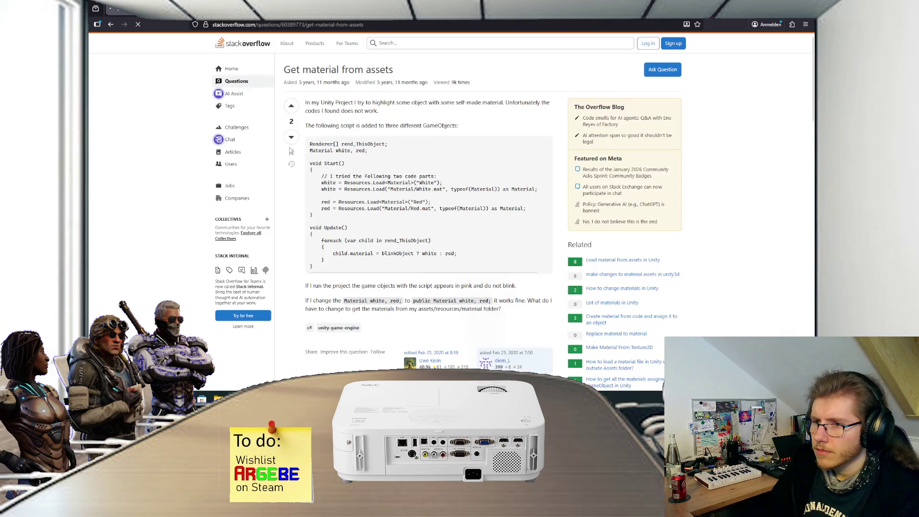
Step: Read the answer's 'Don't use it' advice on Resources, then follow its best-practice link to Unity Learn
scroll(199, 191, down, 5)
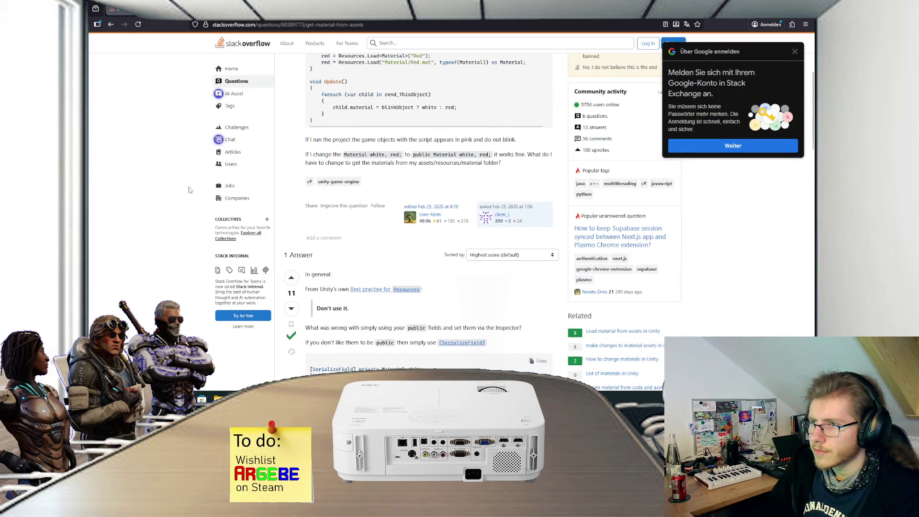
scroll(184, 191, down, 1)
scroll(182, 191, down, 1)
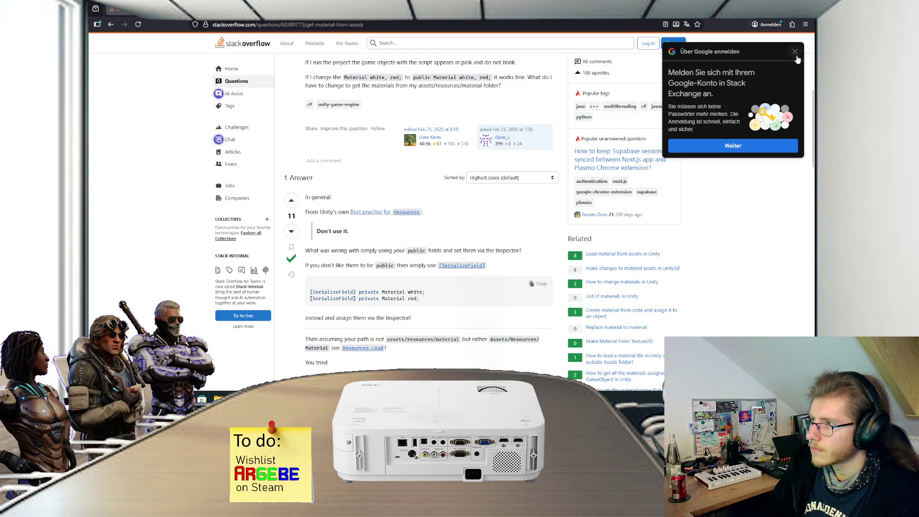
drag(362, 234, 316, 232)
click(383, 238)
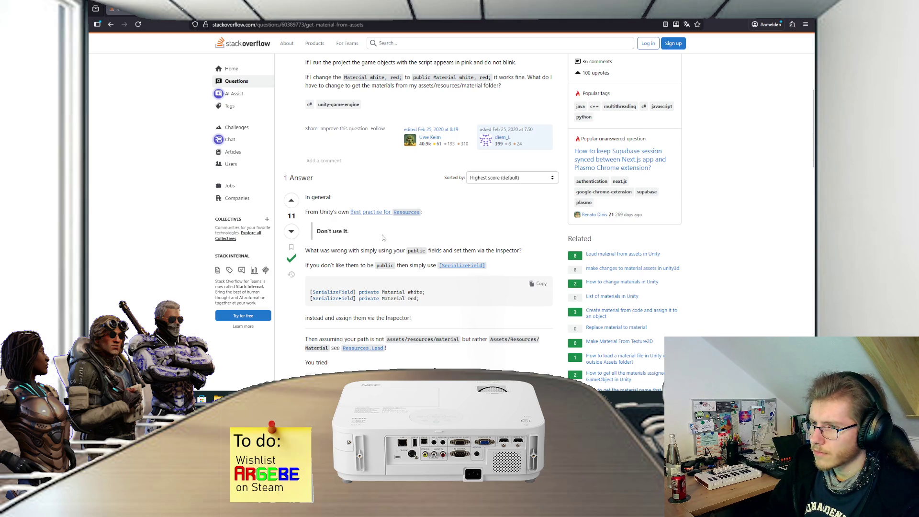
click(406, 213)
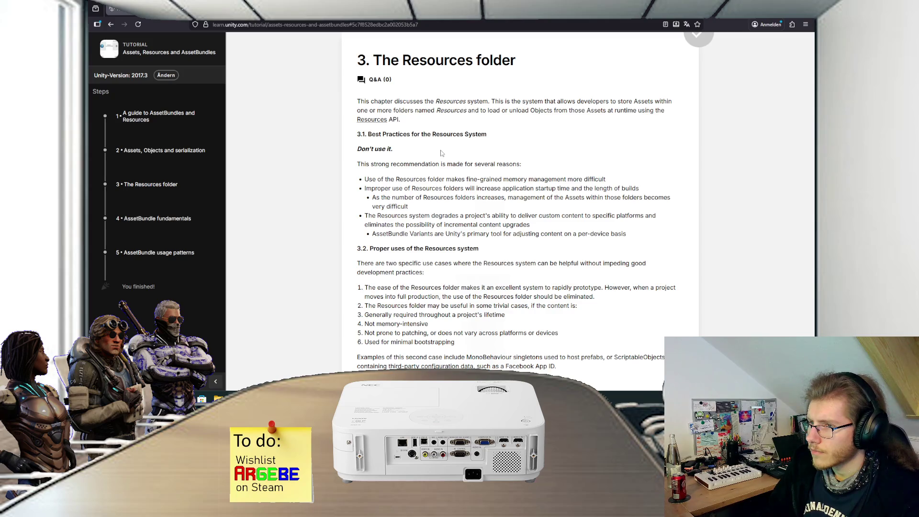
Step: Skim Unity Learn's '3. The Resources folder' chapter, then go back to the Stack Overflow answer
scroll(440, 152, down, 5)
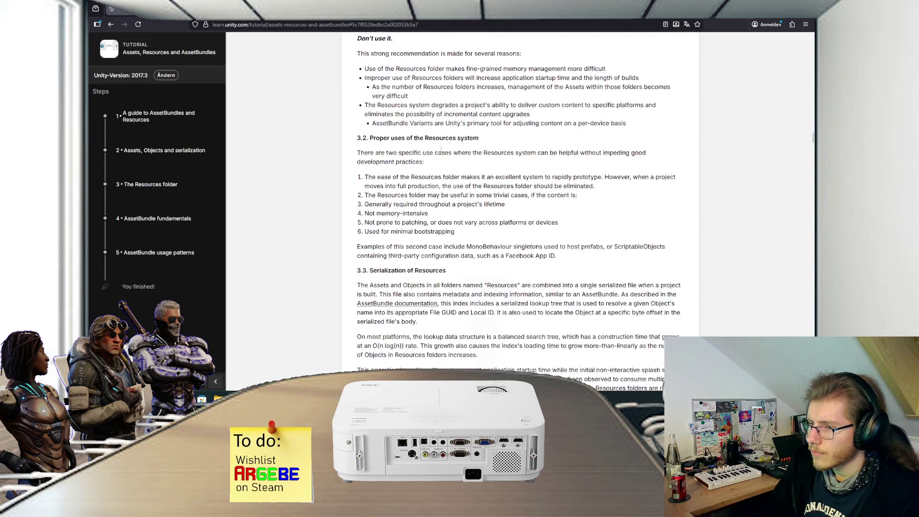
scroll(441, 150, down, 2)
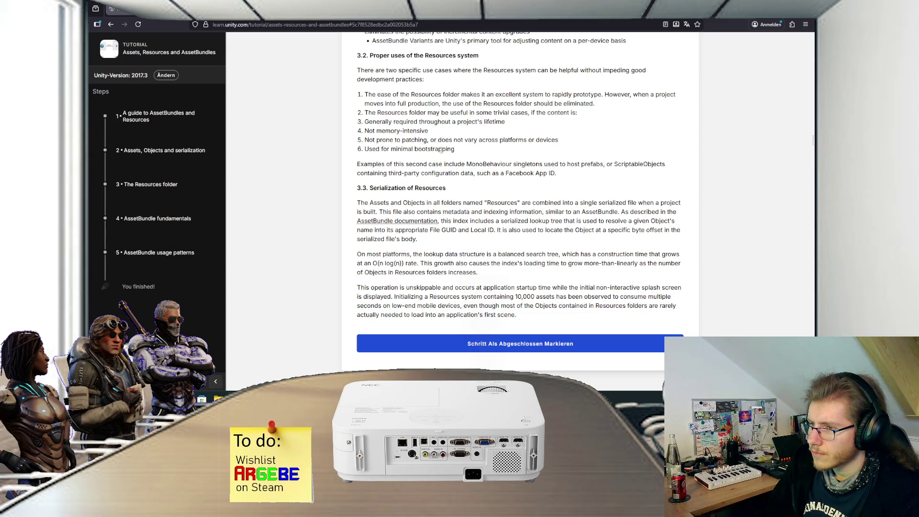
scroll(441, 150, up, 3)
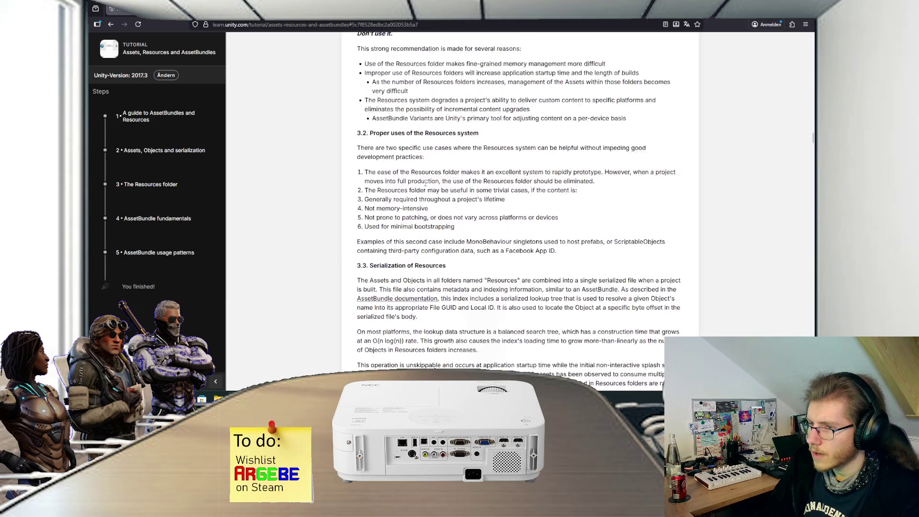
key(alt+Left)
scroll(173, 209, down, 5)
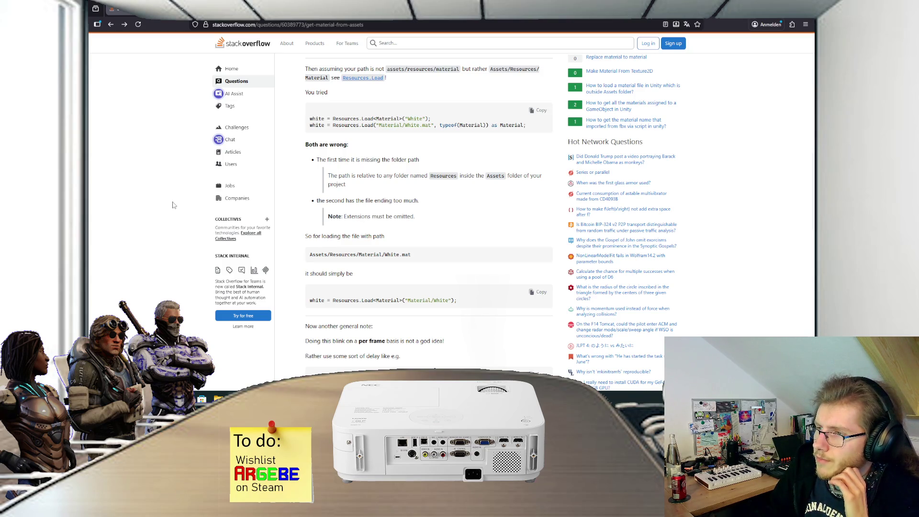
Step: Finish reading the Stack Overflow answer on loading materials with Resources.Load
scroll(173, 205, down, 3)
scroll(174, 205, down, 2)
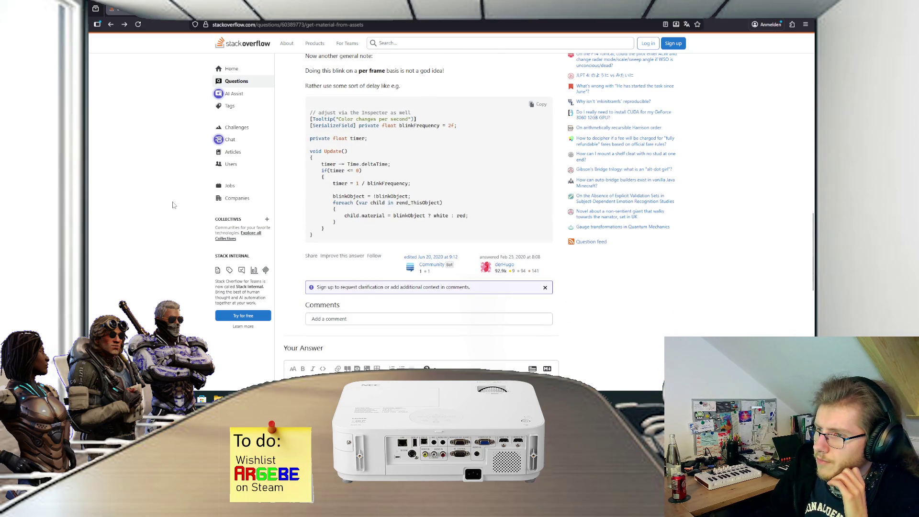
scroll(173, 205, up, 2)
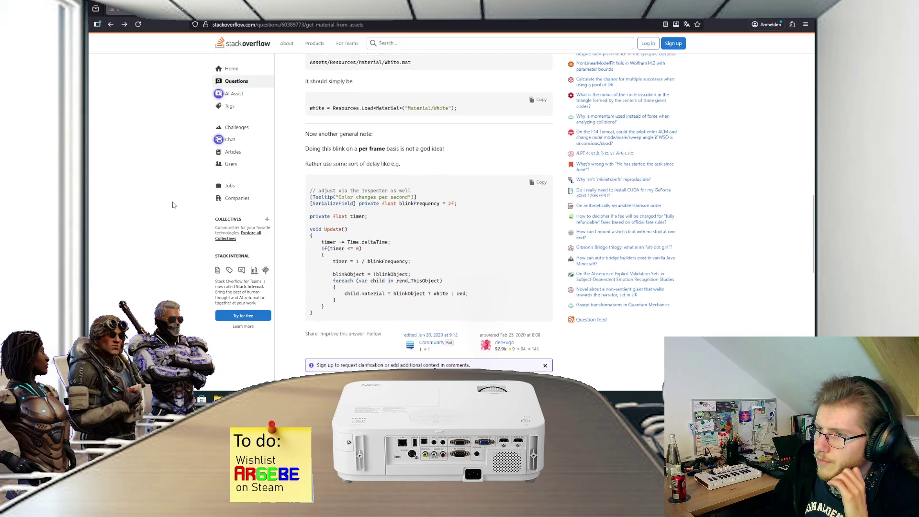
scroll(174, 205, down, 2)
scroll(173, 205, down, 4)
scroll(174, 205, up, 10)
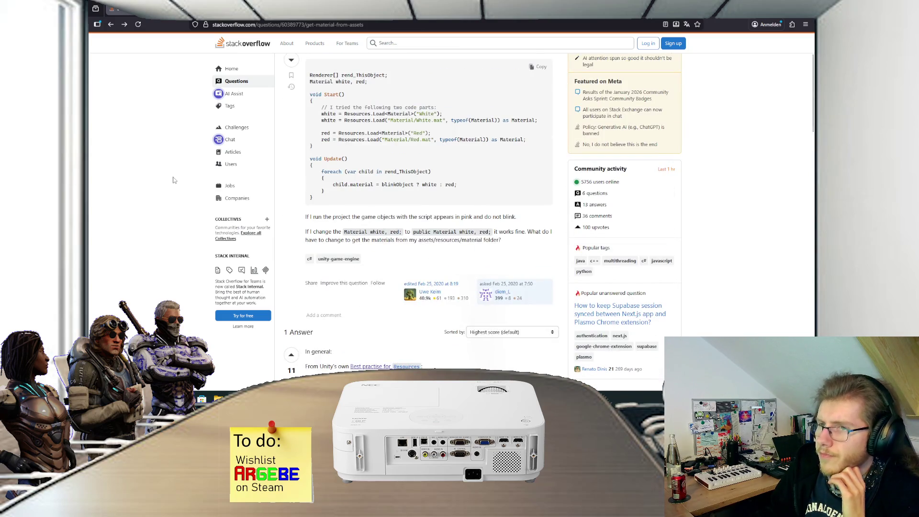
Step: Leave the browser and return to AttachmentPointScript.cs to look at the _lineColor field
key(alt+Left)
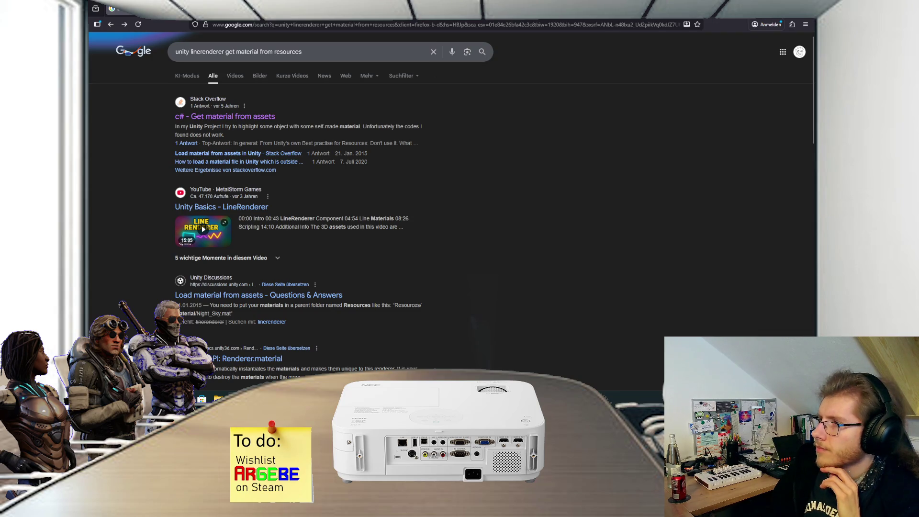
key(alt+Tab)
click(437, 142)
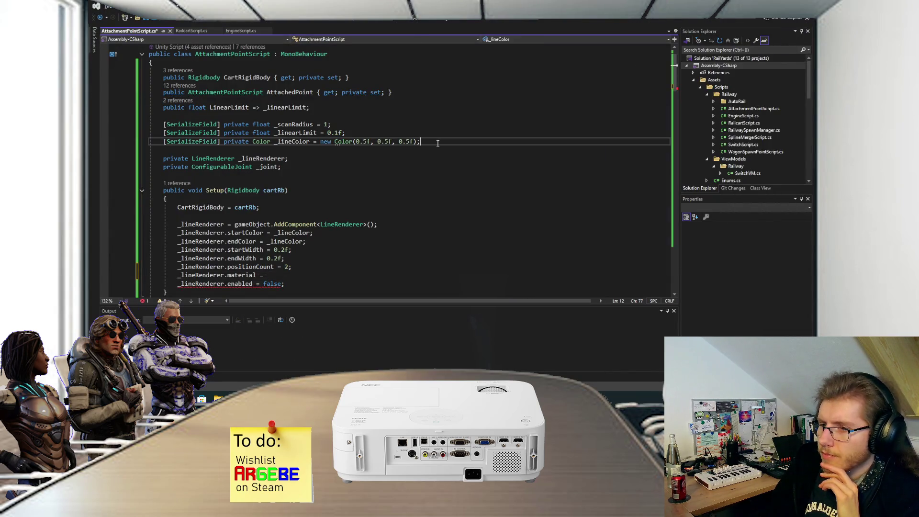
click(329, 274)
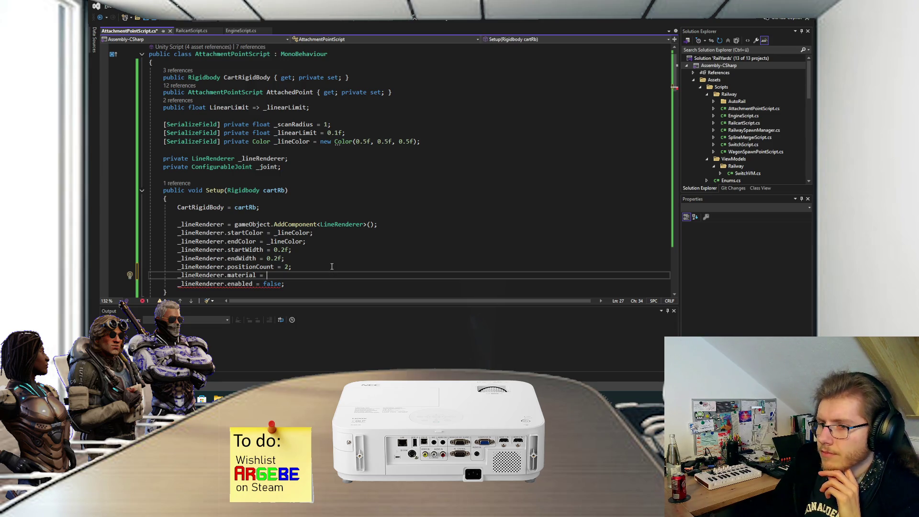
scroll(331, 254, down, 1)
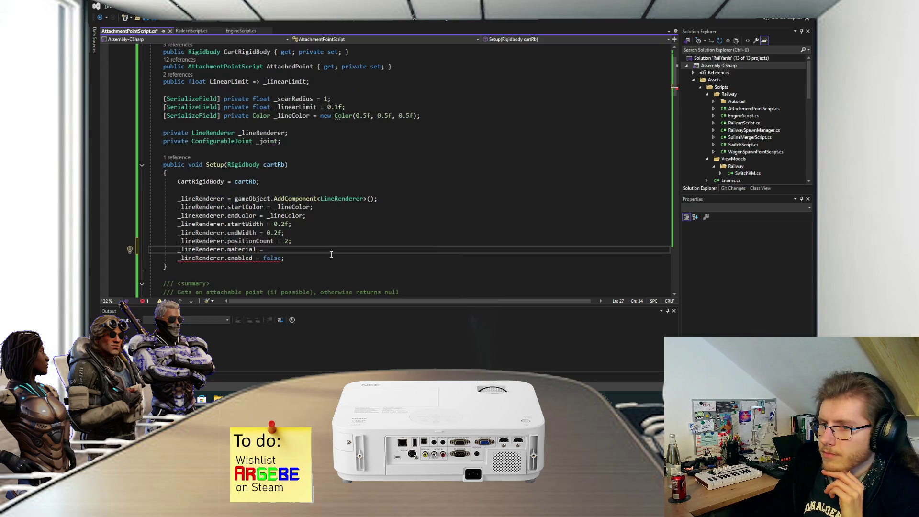
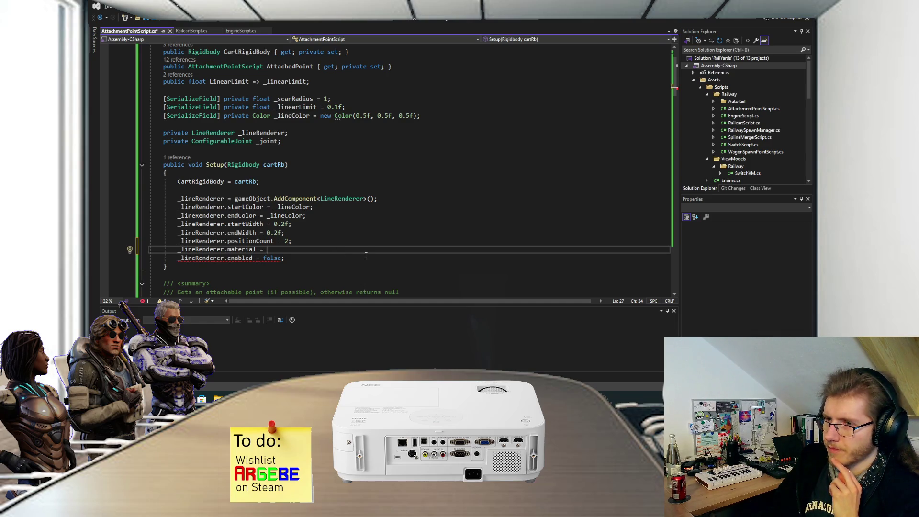
Step: Open RailwaySpawnManager.cs from the Railway scripts in Solution Explorer, next to its _camera field
scroll(365, 255, up, 2)
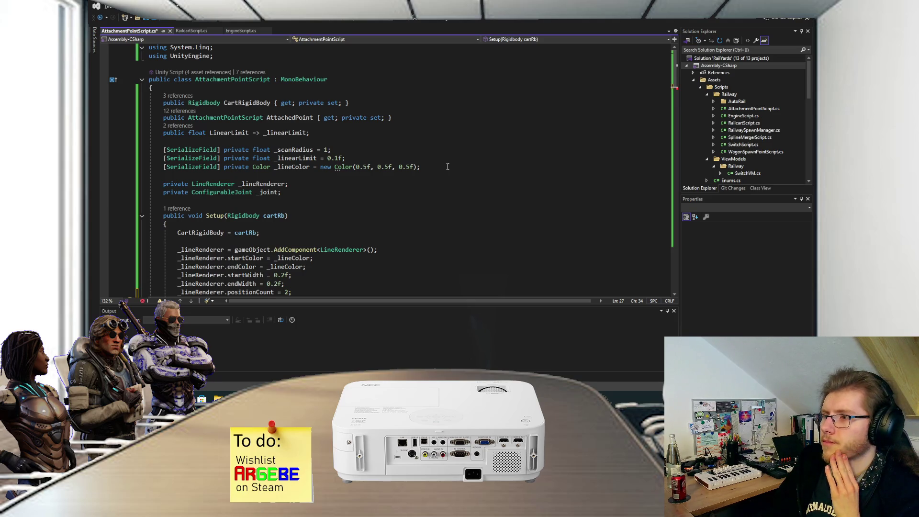
scroll(775, 139, down, 2)
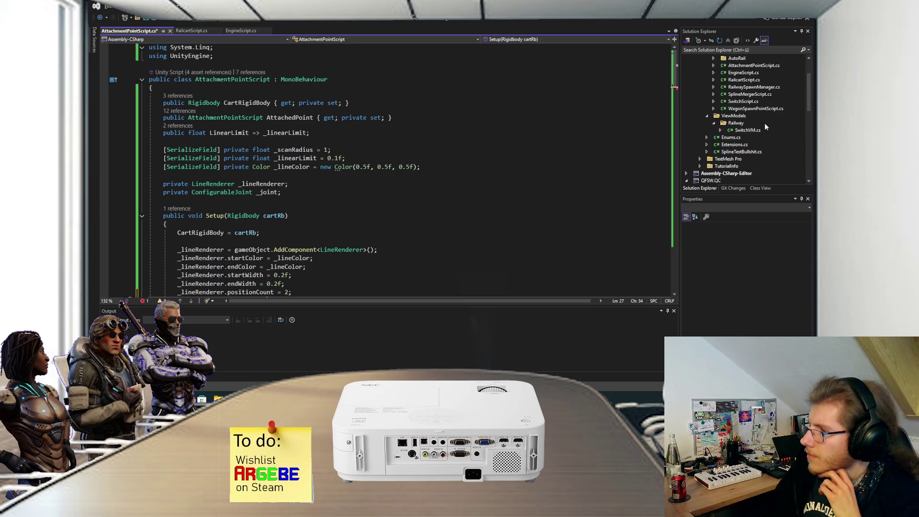
scroll(753, 149, up, 1)
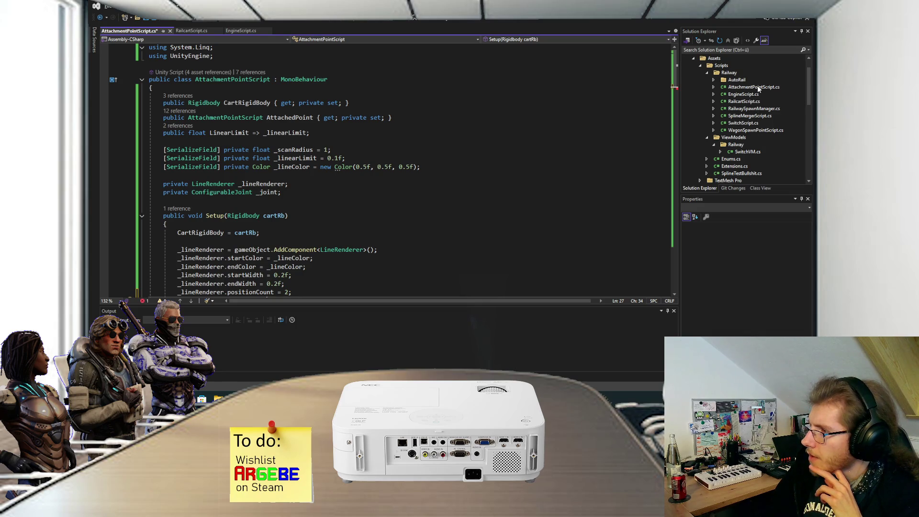
double_click(754, 109)
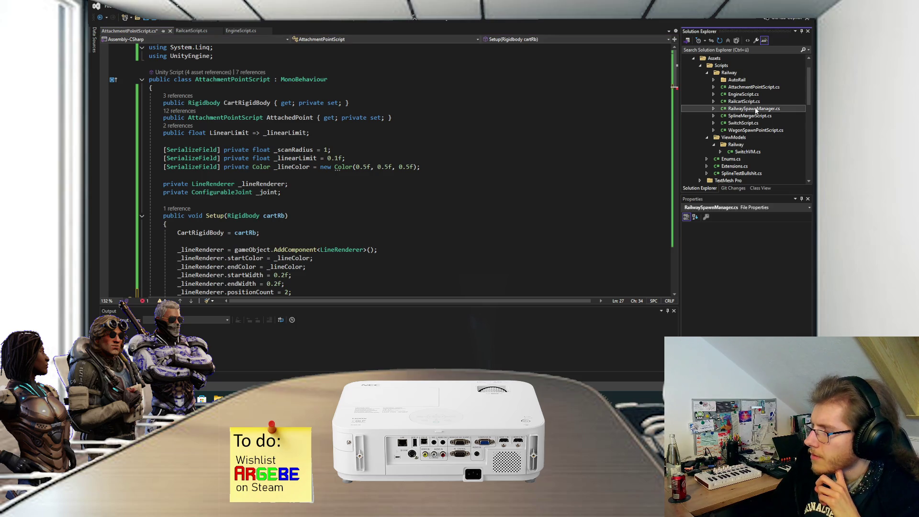
click(355, 154)
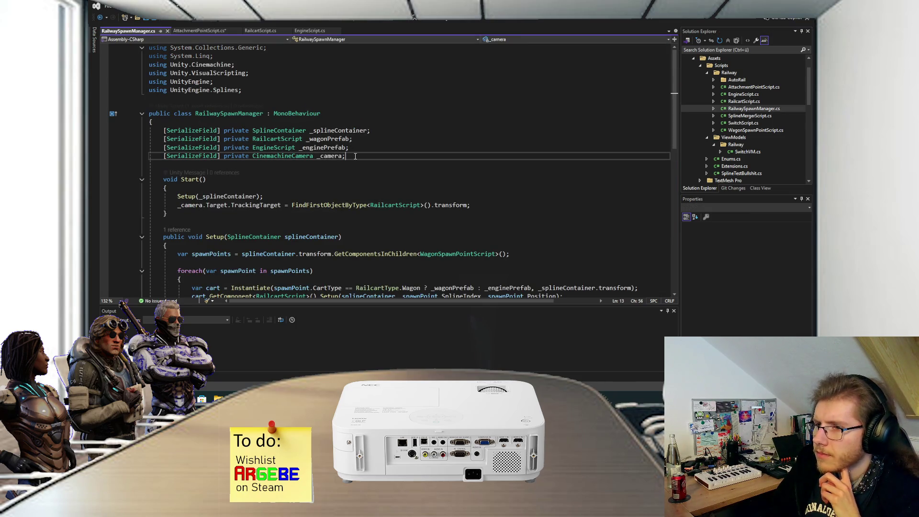
Step: Add the field '[SerializeField] private Material _linkMaterial;' to RailwaySpawnManager
key(Down)
text([SerializeField] priva)
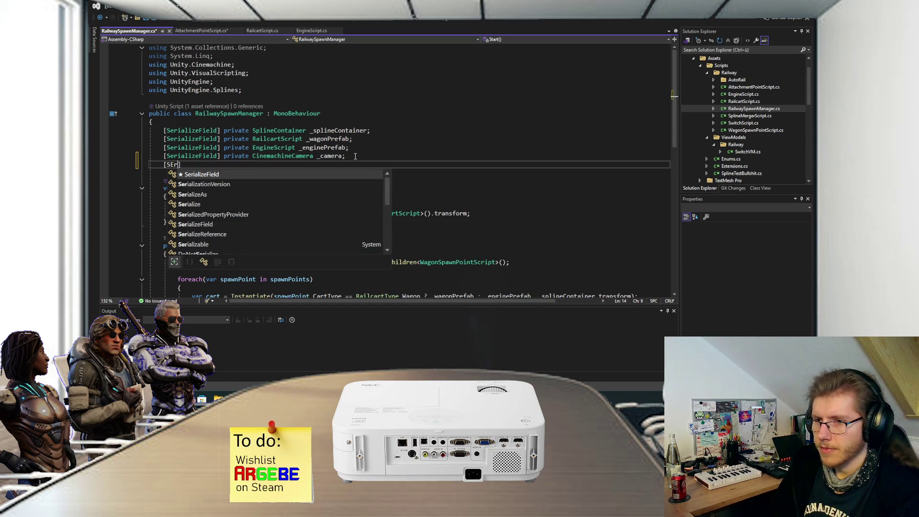
text(te)
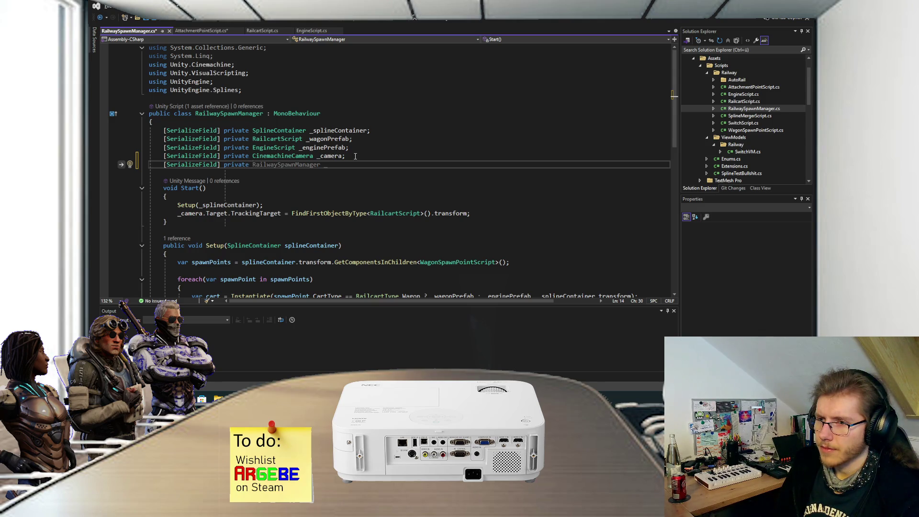
text(Material)
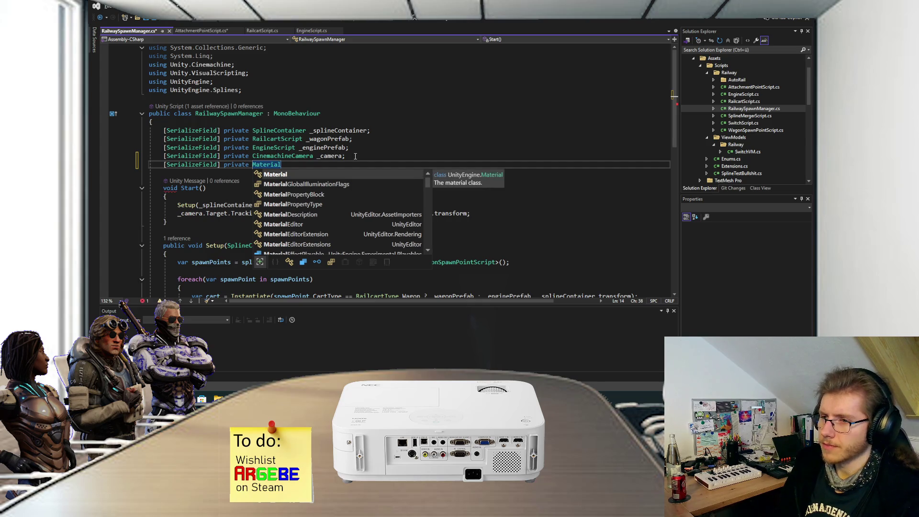
text( _)
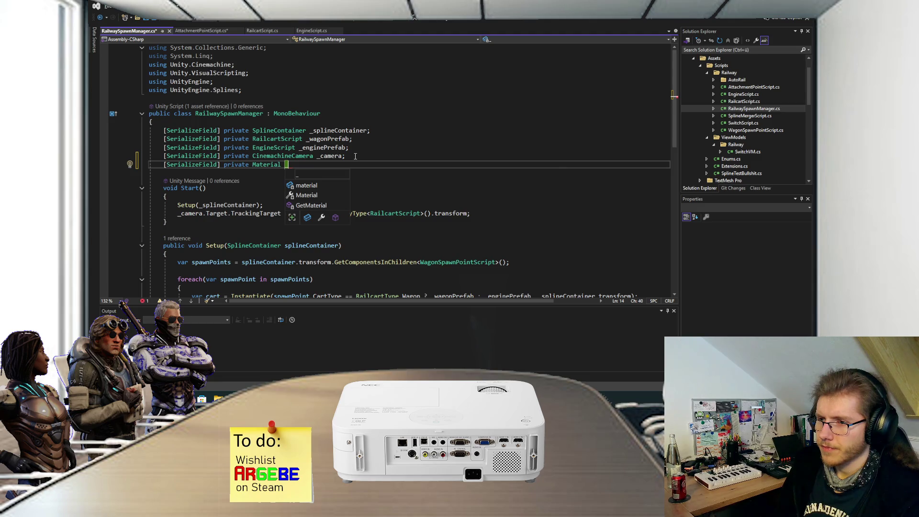
text(linkM)
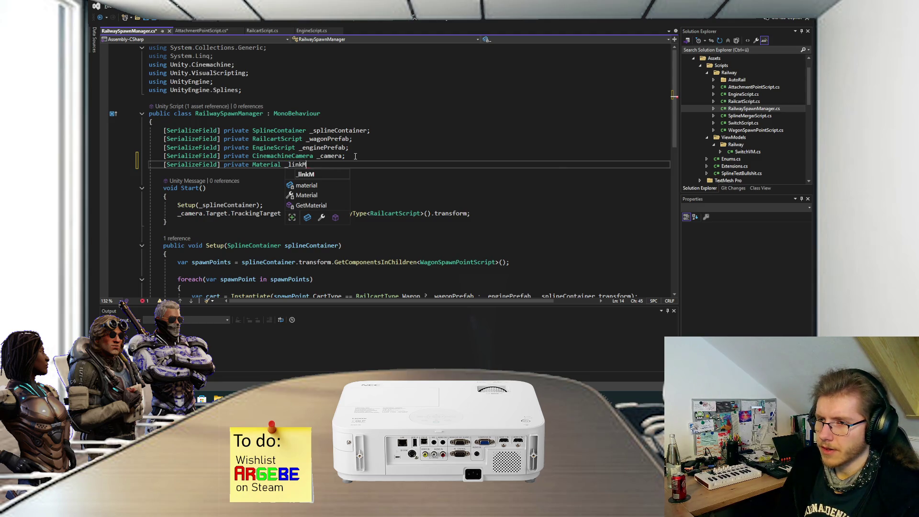
text(aterial;)
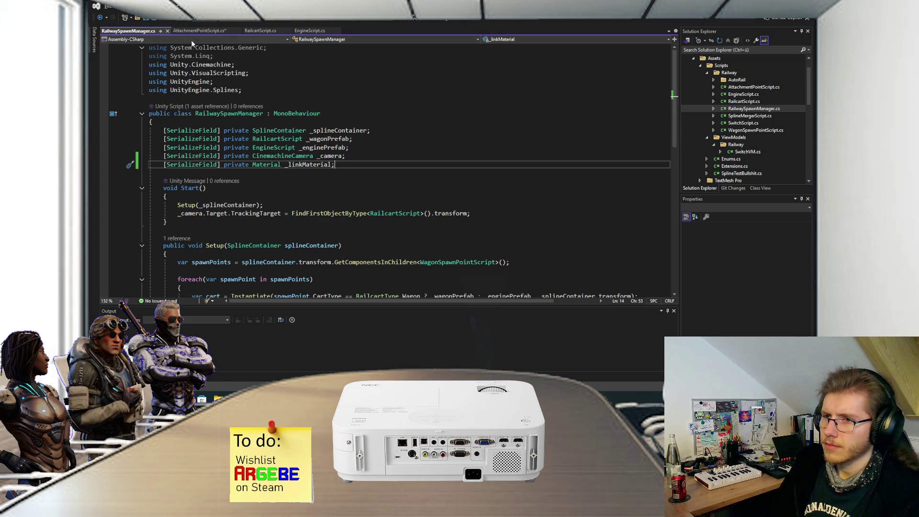
Step: Start a FindObjectOfType call in AttachmentPointScript, then erase it
click(199, 31)
scroll(354, 186, down, 4)
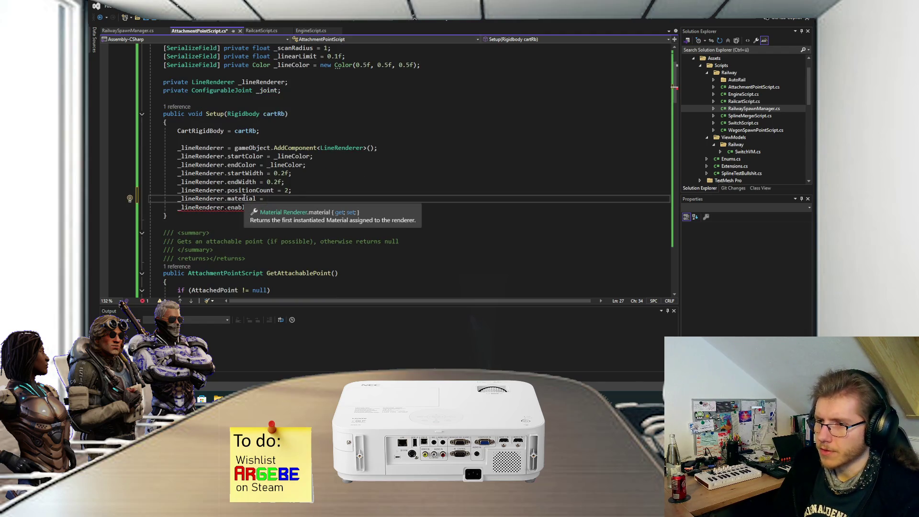
text(FindObjectOfType)
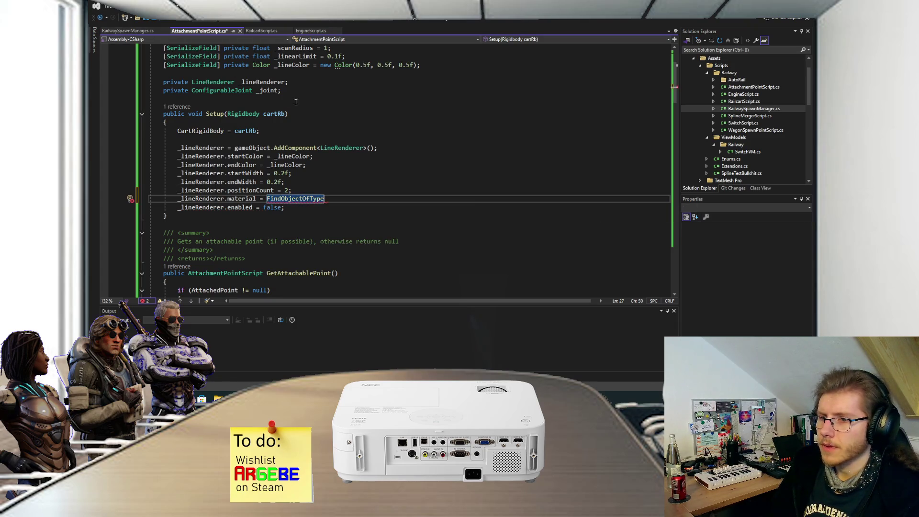
key(BackSpace)
key(BackSpace)
key(BackSpace)
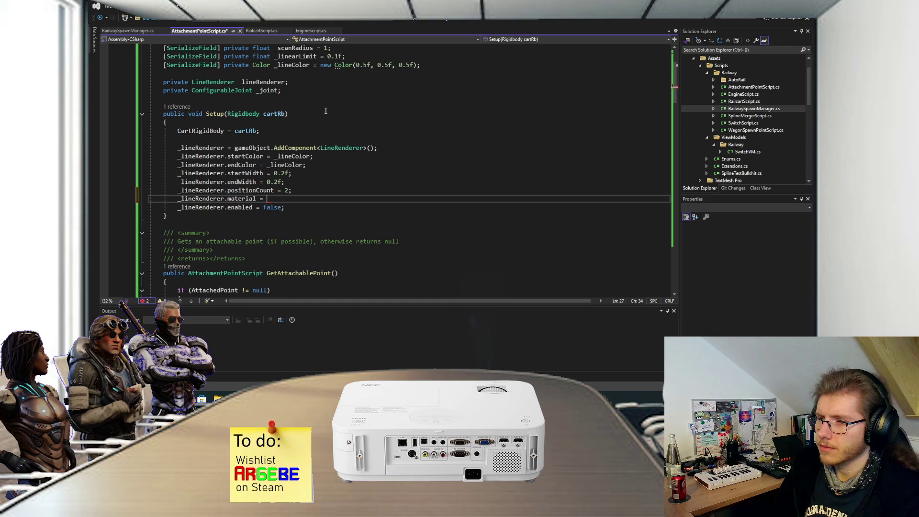
Step: Add 'public Material LinkMaterial => _linkMaterial;' with a TODO to find a better solution
click(141, 32)
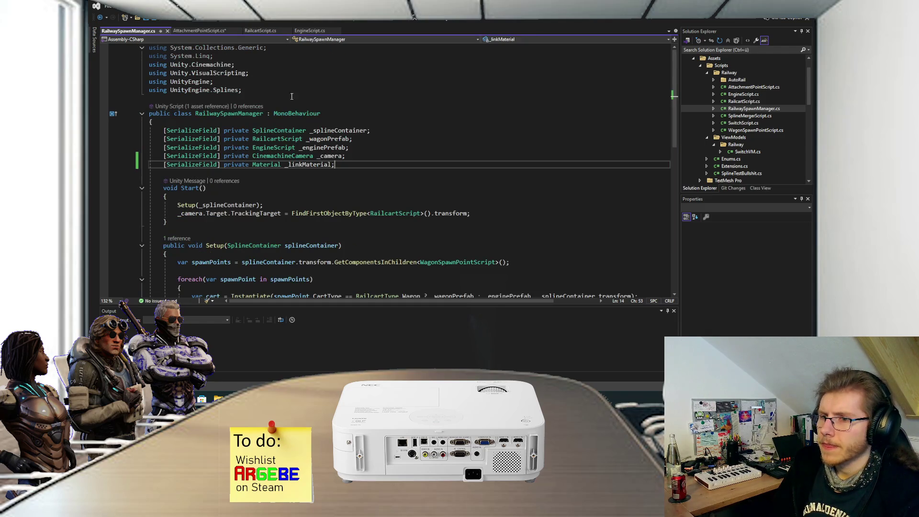
click(325, 130)
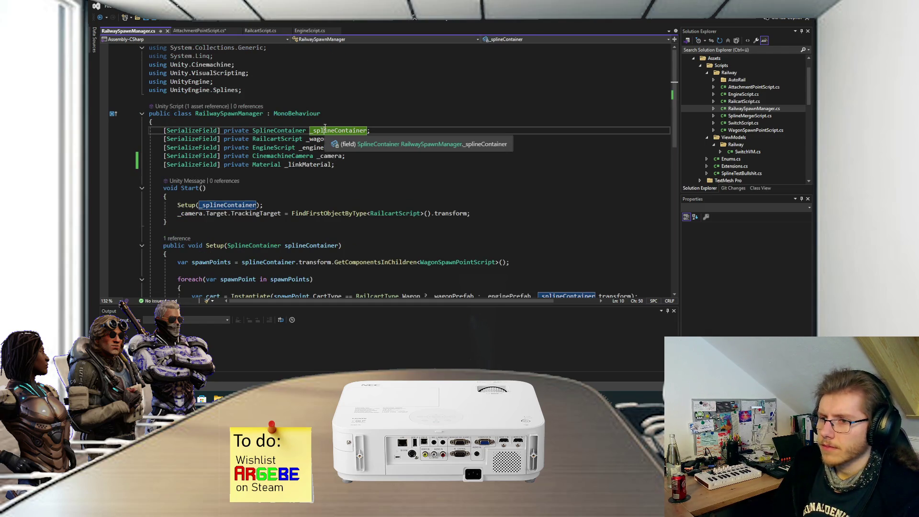
click(354, 156)
key(Return)
click(267, 123)
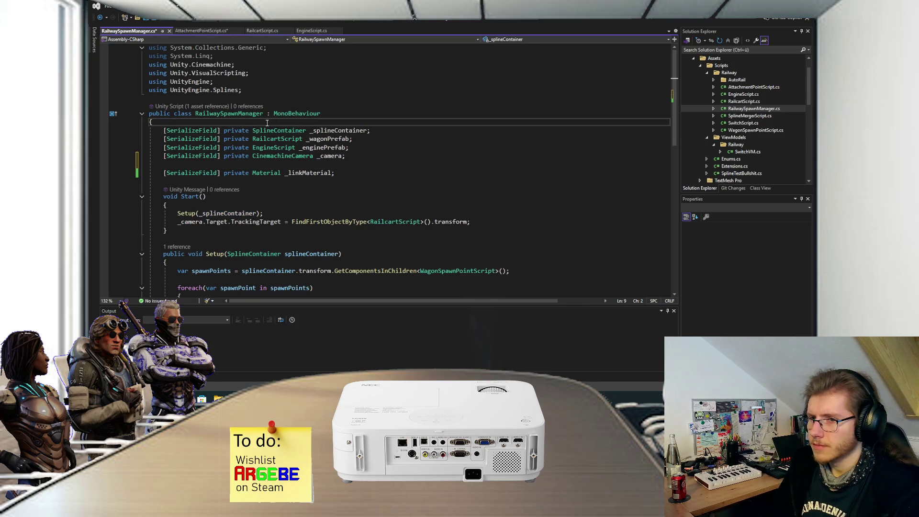
key(Return)
key(Return)
key(Up)
text(public Material)
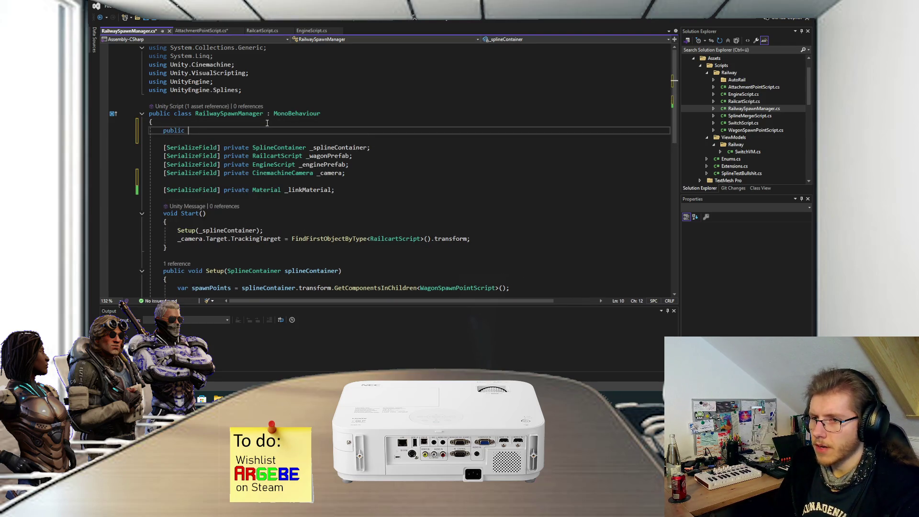
text(Li)
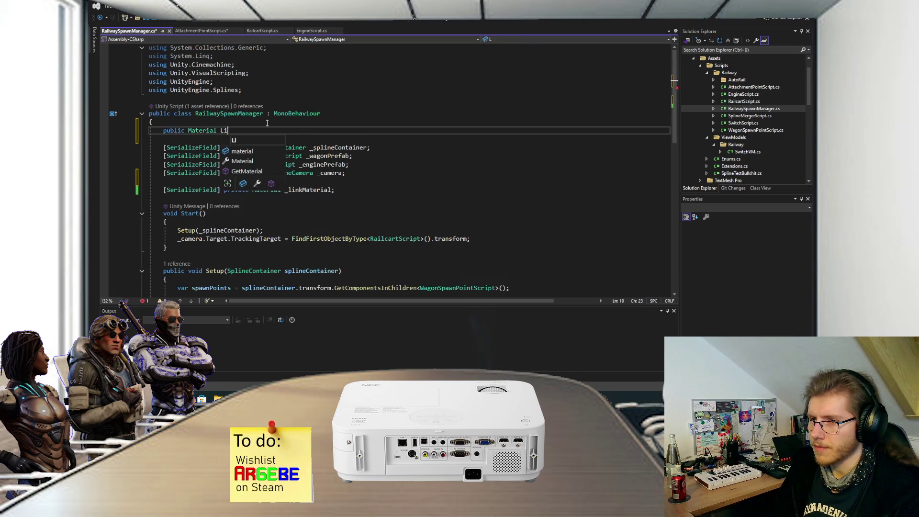
text(nkMaterial )
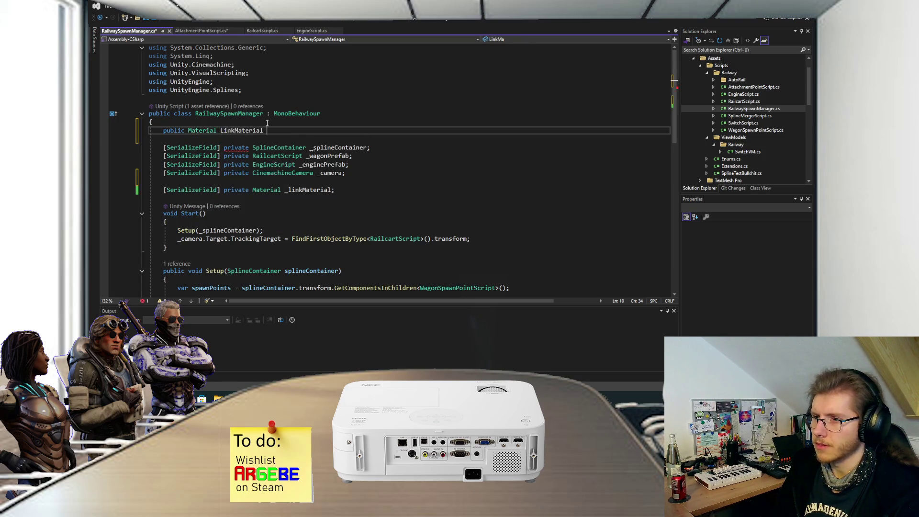
text(=> _)
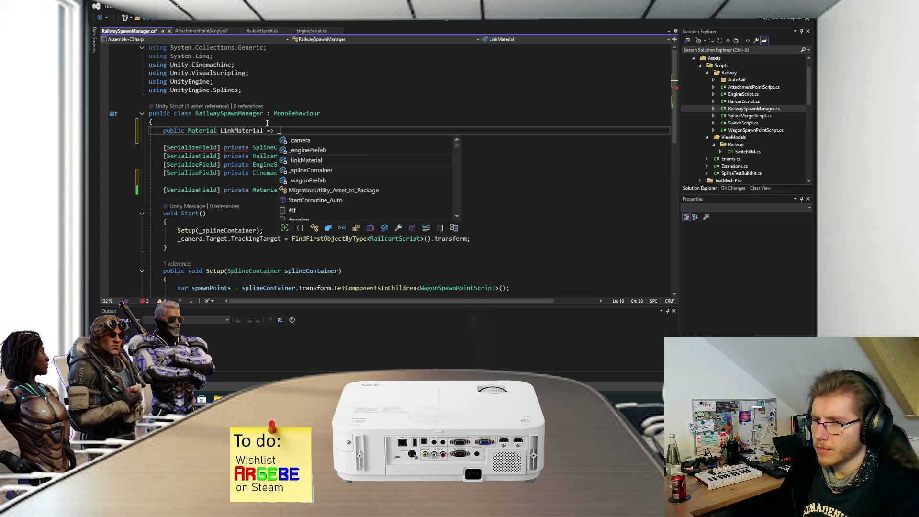
text(linkMaterial;)
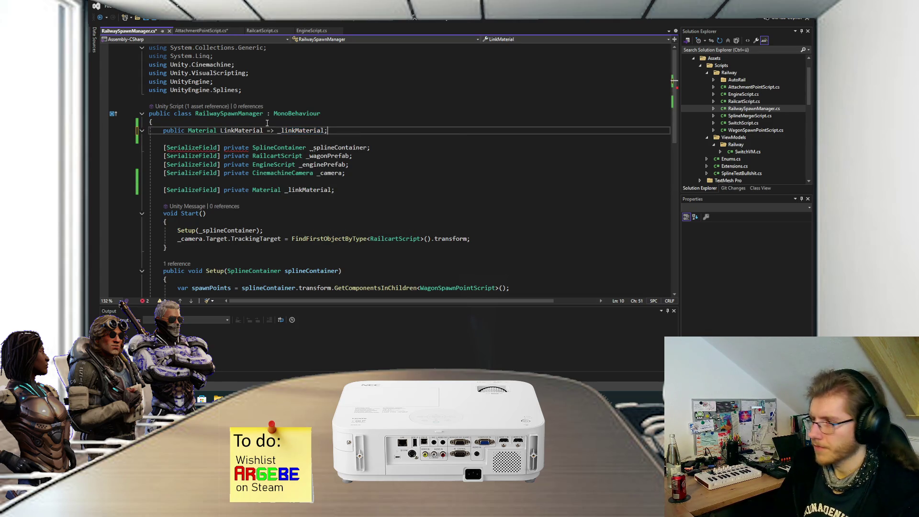
text(; // )
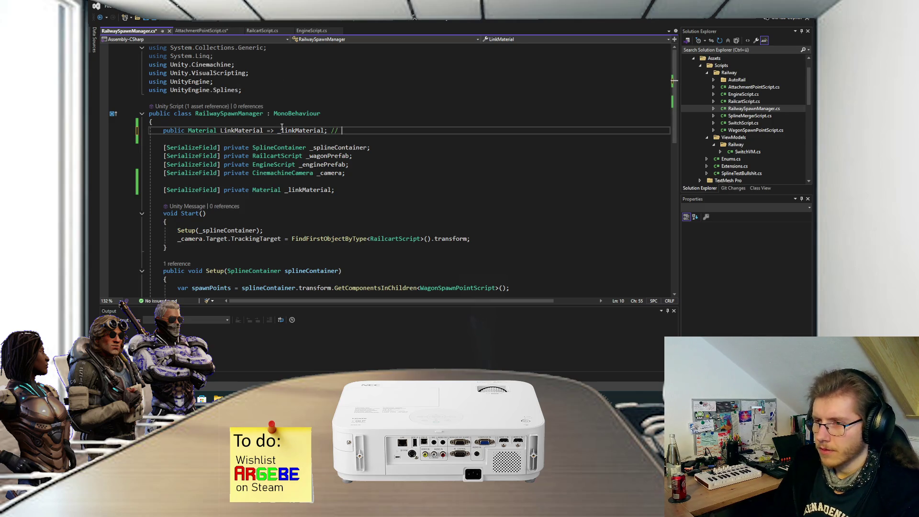
text(TODO: Put into its)
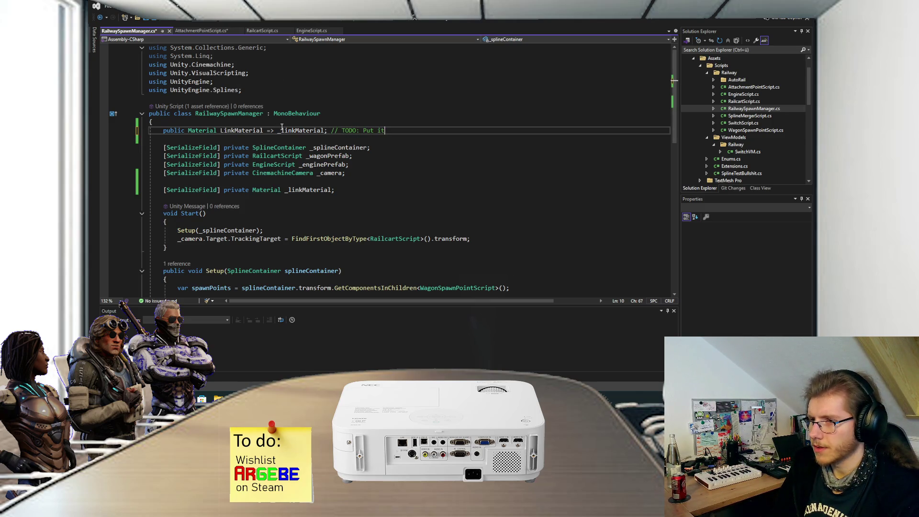
text( own manager of)
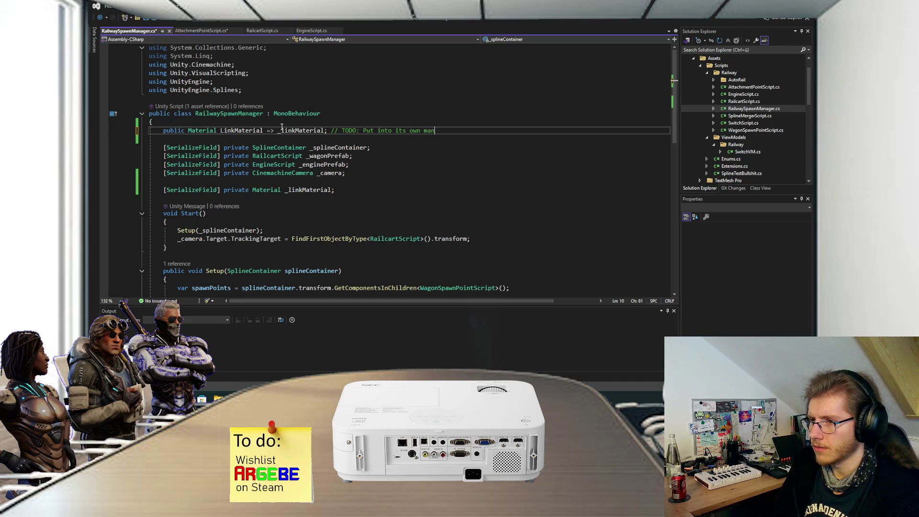
key(BackSpace)
text(r find a better solution)
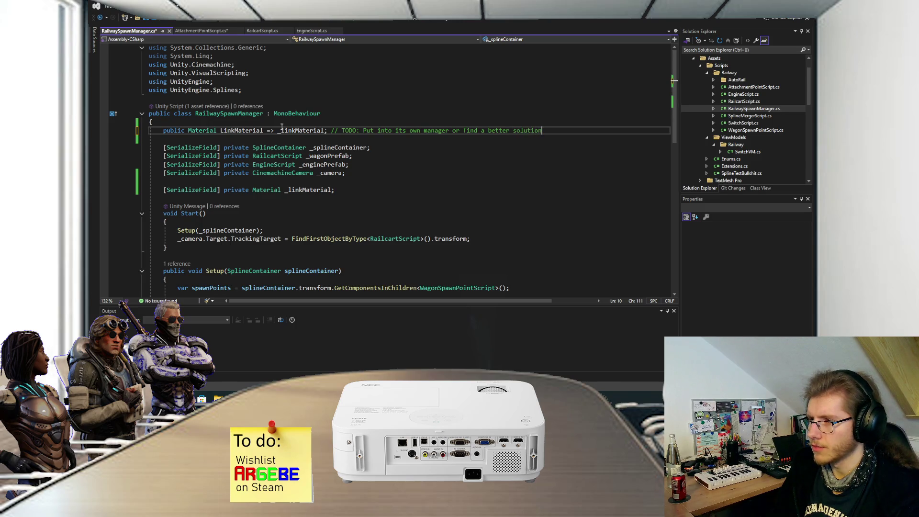
key(ctrl+Tab)
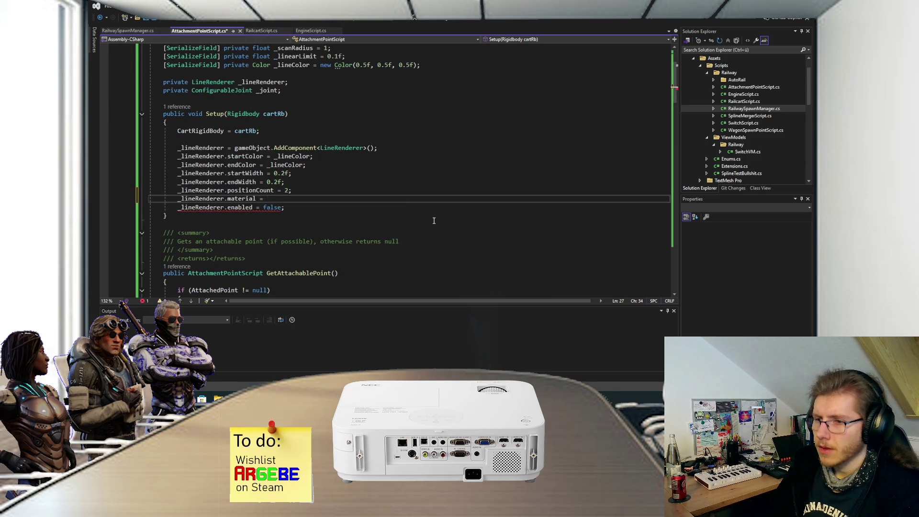
Step: Complete the material assignment with FindAnyObjectByType<RailwaySpawnManager>().LinkMaterial;
text(FindOany)
key(BackSpace)
key(BackSpace)
key(BackSpace)
text(Any)
key(Tab)
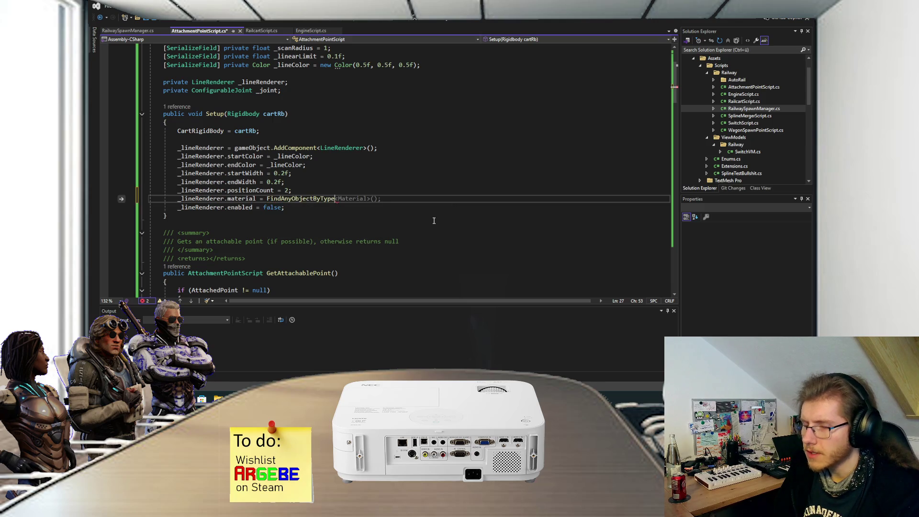
text(<Rail>)
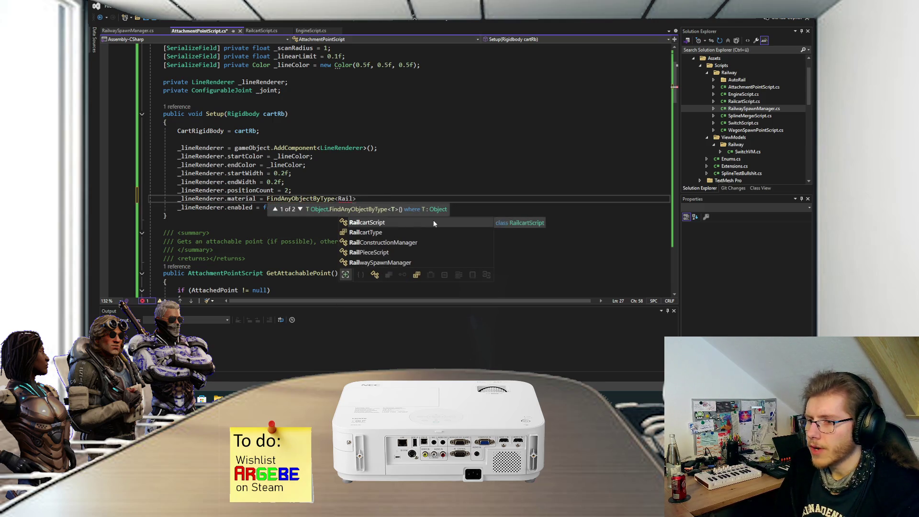
text(w)
key(Tab)
text(>())
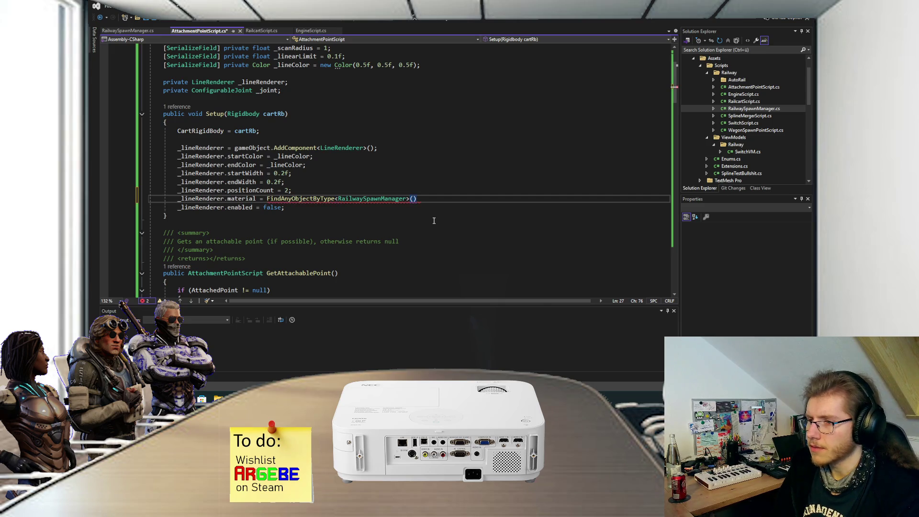
text(.Li)
key(Tab)
text(;)
Step: Save AttachmentPointScript and switch to the Unity editor
key(ctrl+s)
scroll(409, 204, down, 1)
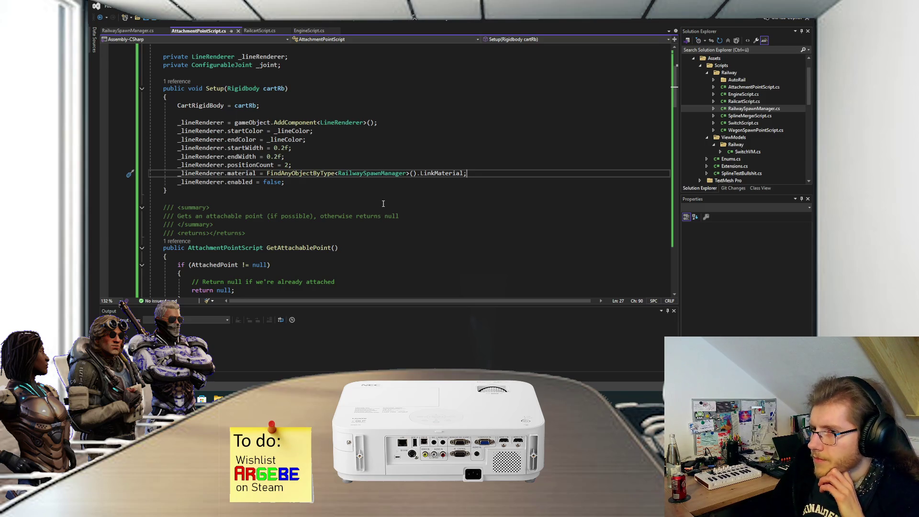
mouse_move(383, 380)
click(351, 345)
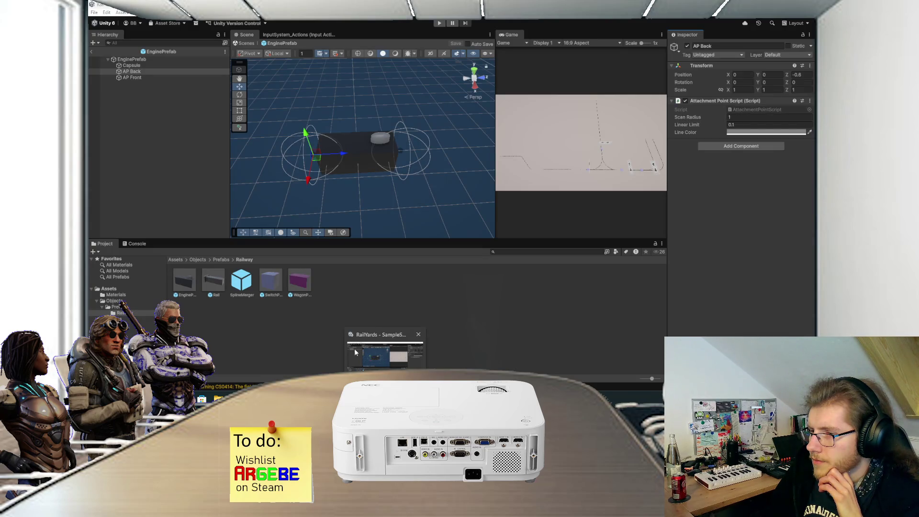
Step: Exit prefab mode, set RailwaySpawnManager's Link Material to Default-Line, and save the scene
click(93, 52)
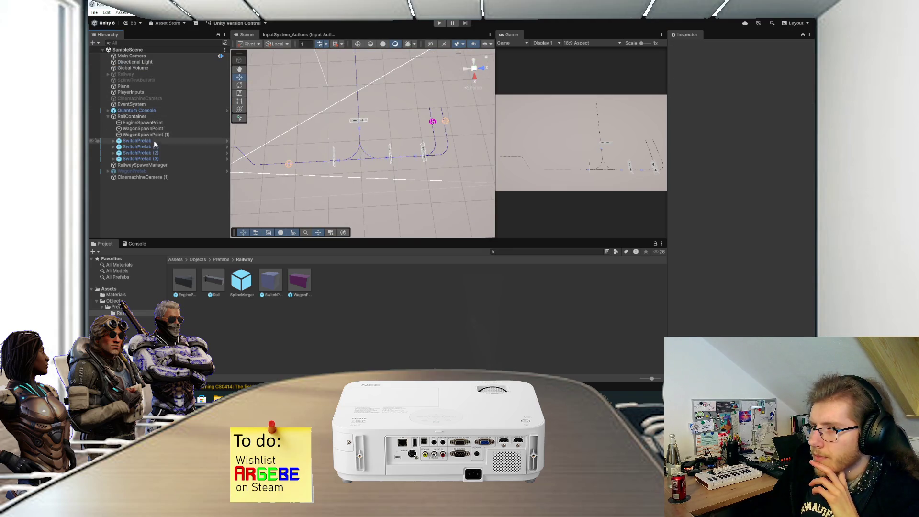
click(153, 165)
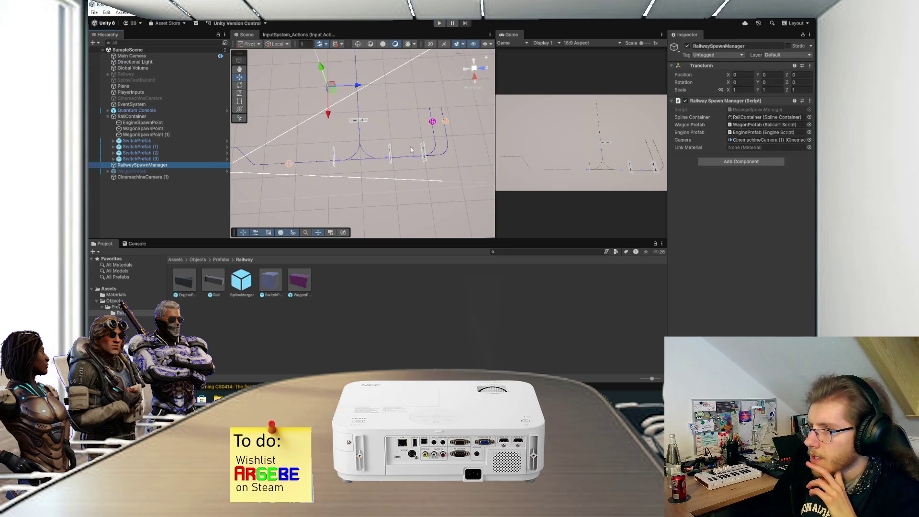
click(808, 148)
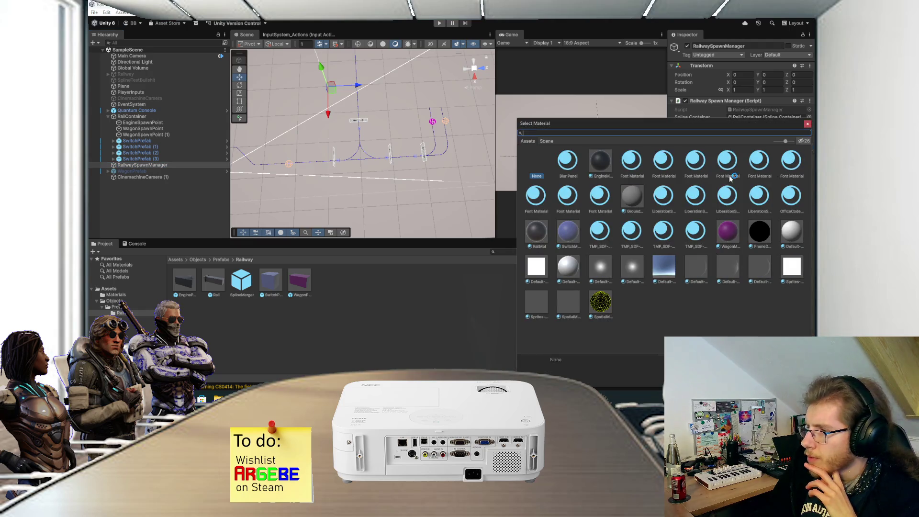
double_click(536, 268)
key(ctrl+s)
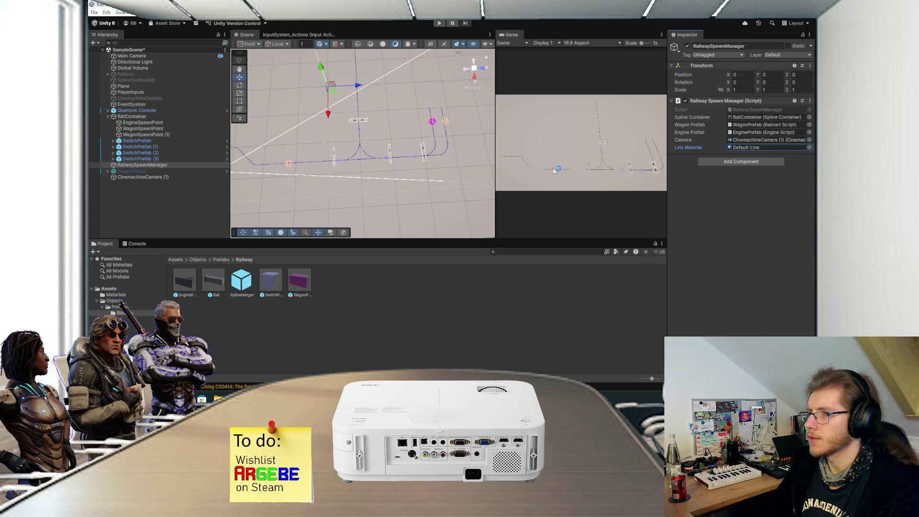
click(440, 23)
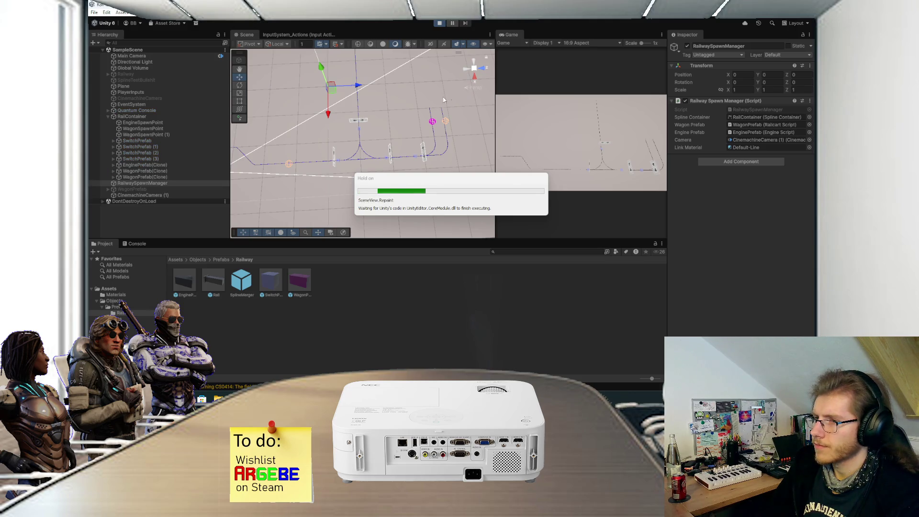
Step: Select the running EnginePrefab(Clone), expand it, and select its AP Front attachment point
scroll(420, 126, up, 4)
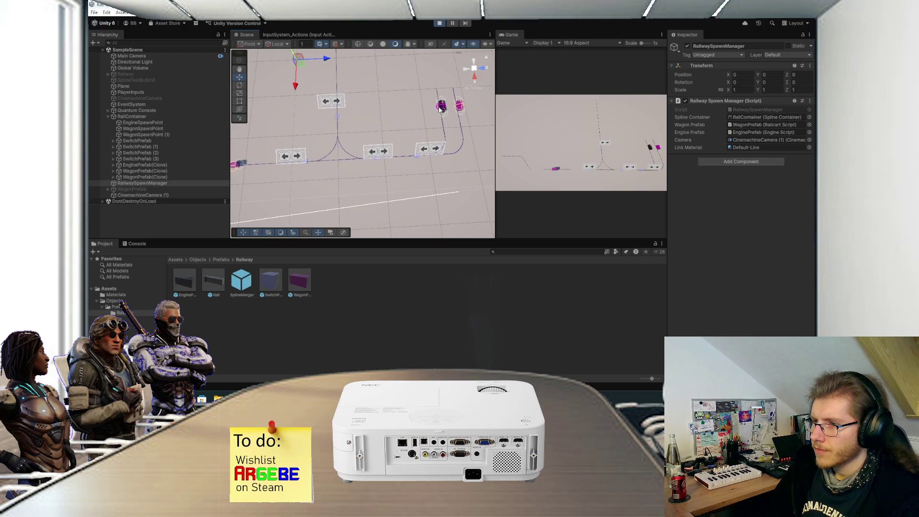
click(175, 166)
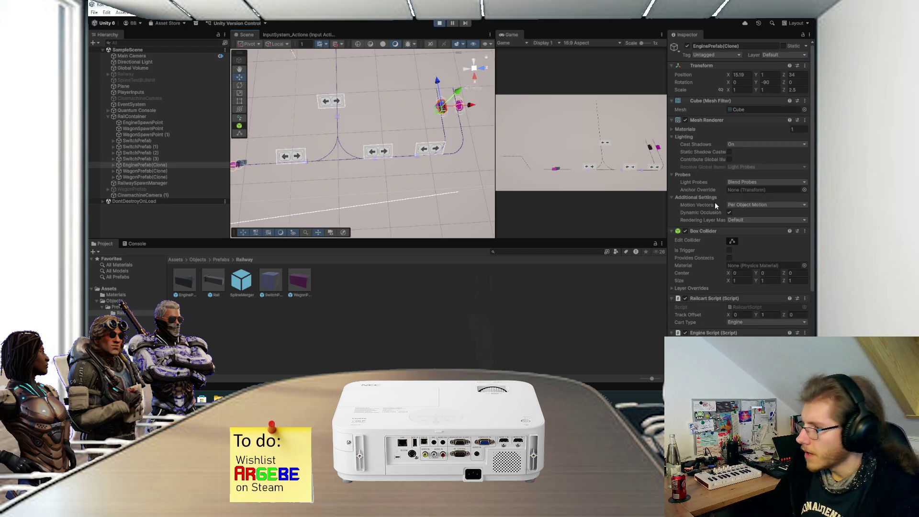
scroll(714, 202, down, 5)
click(114, 164)
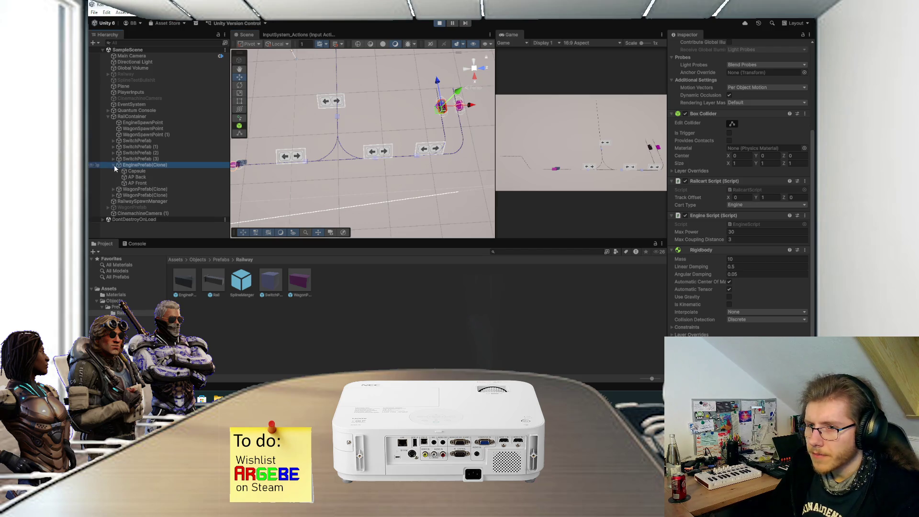
click(128, 176)
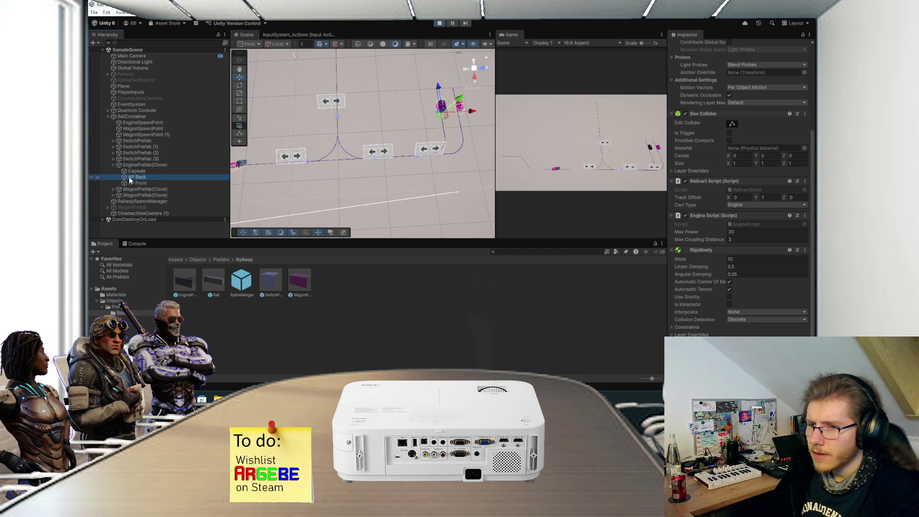
click(133, 182)
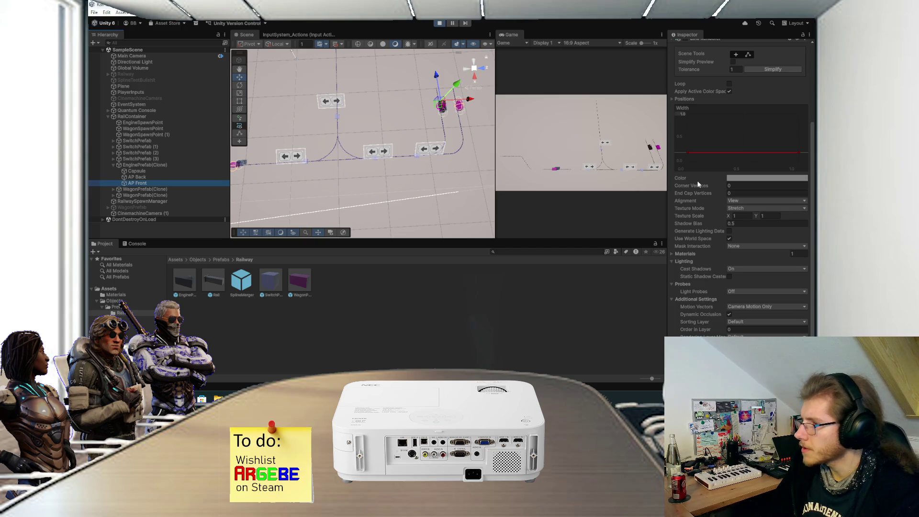
Step: Check the AP Front Line Renderer's Materials list for Default-Line
scroll(708, 195, down, 1)
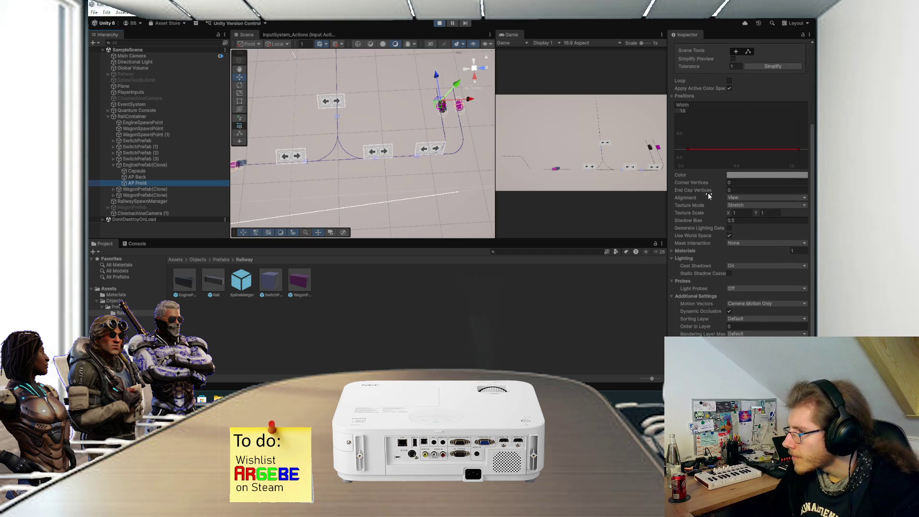
scroll(708, 197, up, 5)
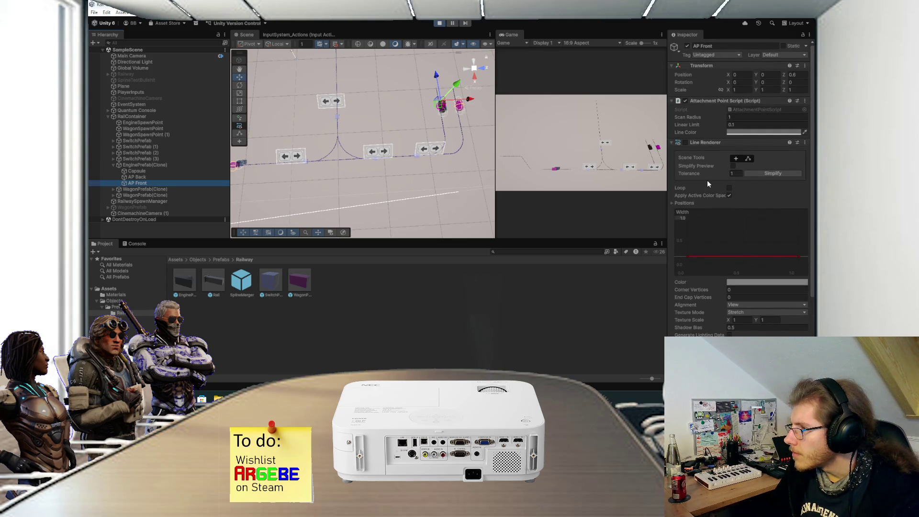
scroll(707, 183, down, 5)
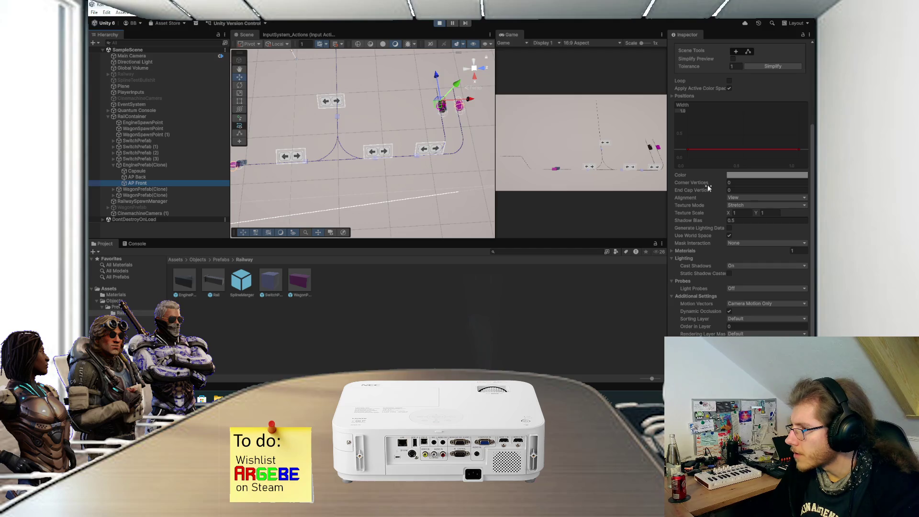
click(672, 252)
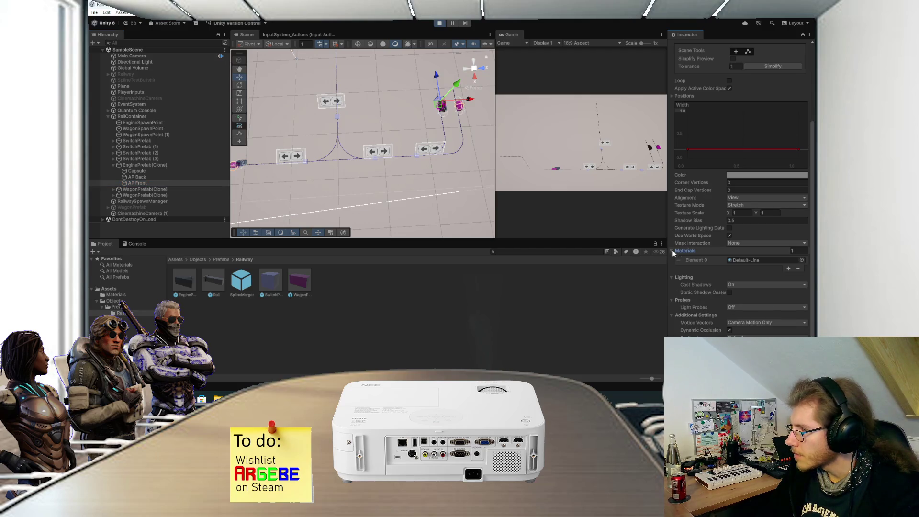
click(672, 251)
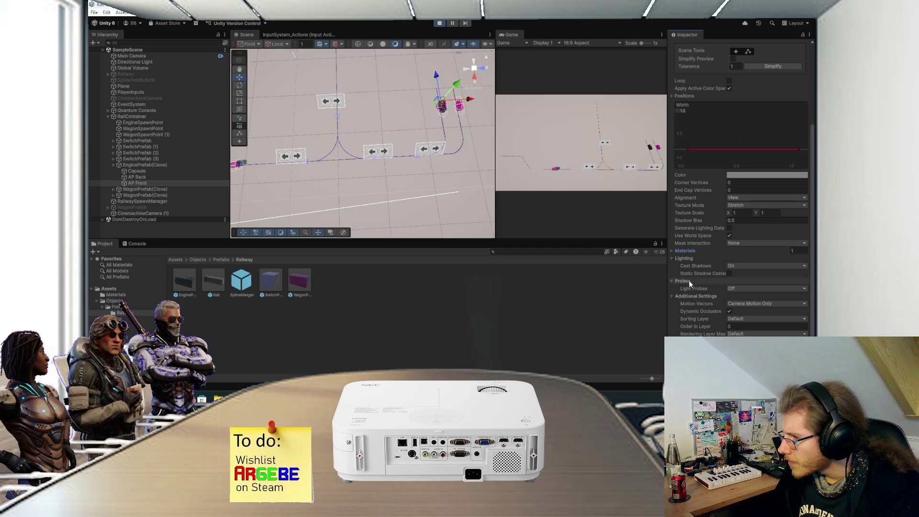
scroll(689, 283, up, 5)
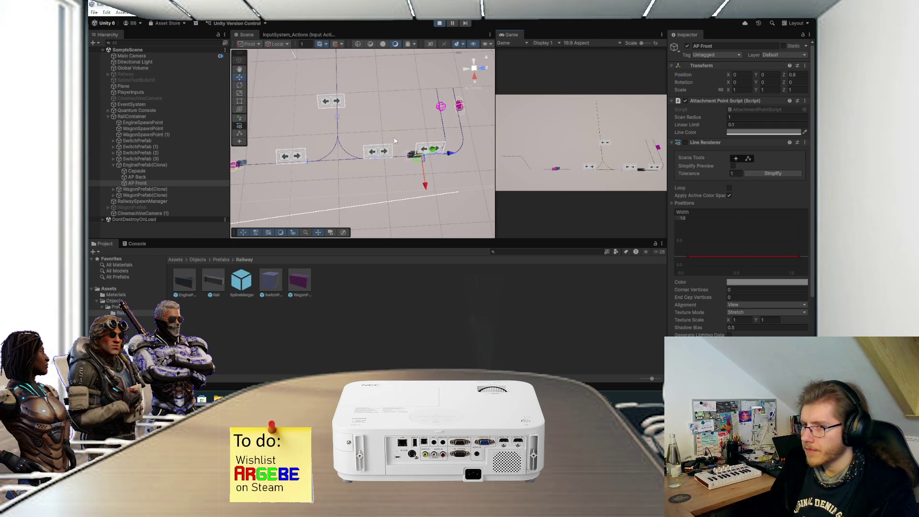
Step: Select AP Back, follow the moving engine close up with Shift+F, then maximize the Game view
click(176, 177)
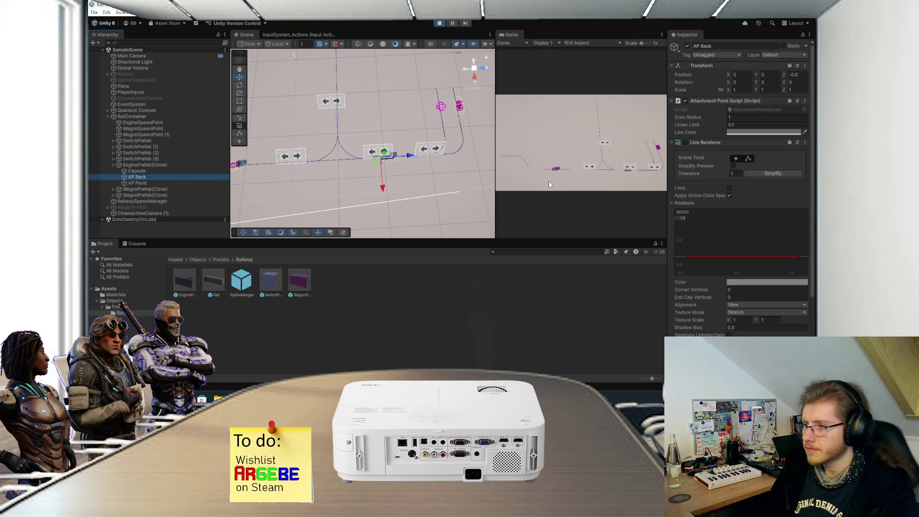
click(544, 150)
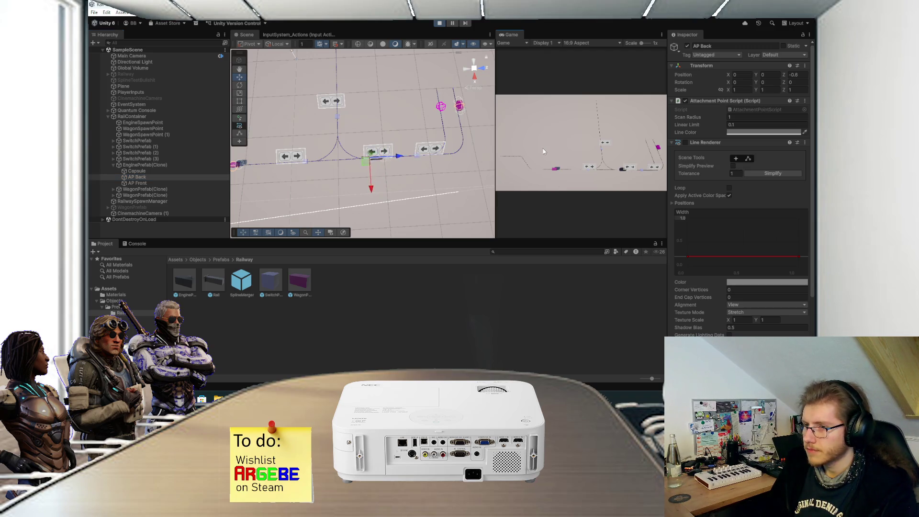
drag(380, 172, 451, 155)
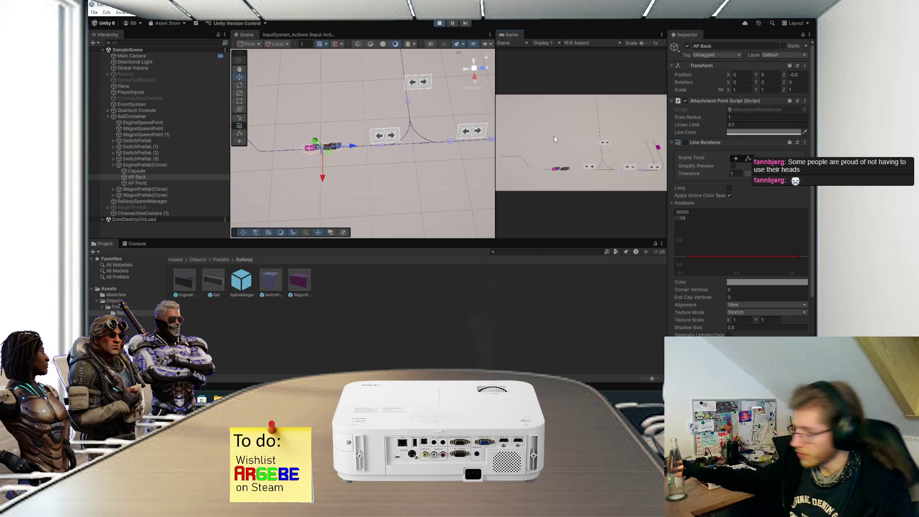
drag(341, 179, 412, 156)
key(shift+f)
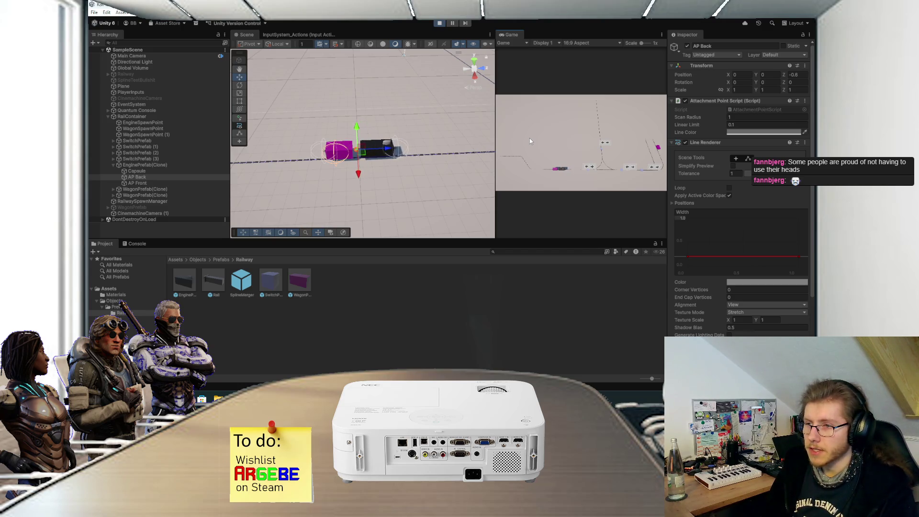
scroll(351, 188, up, 5)
scroll(351, 189, up, 3)
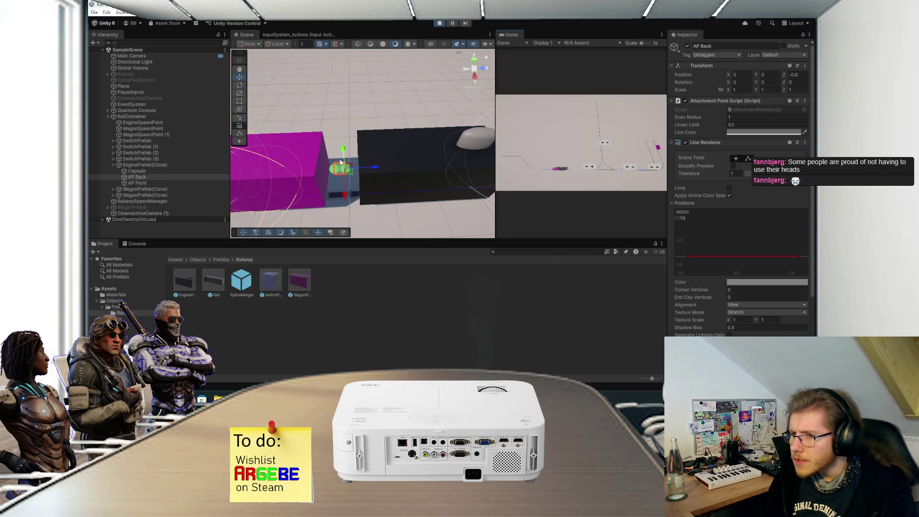
key(shift+space)
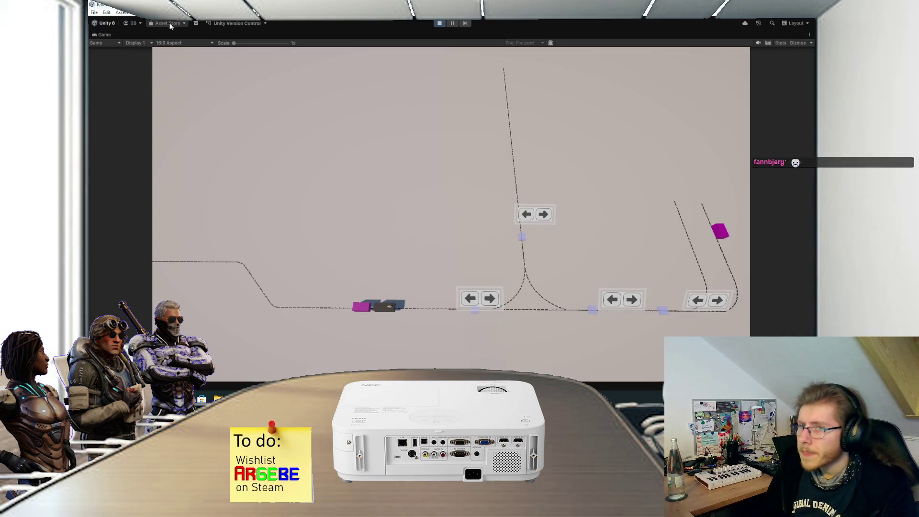
Step: Stop Play mode and go back to AttachmentPointScript.cs in Visual Studio
click(439, 24)
key(alt+Tab)
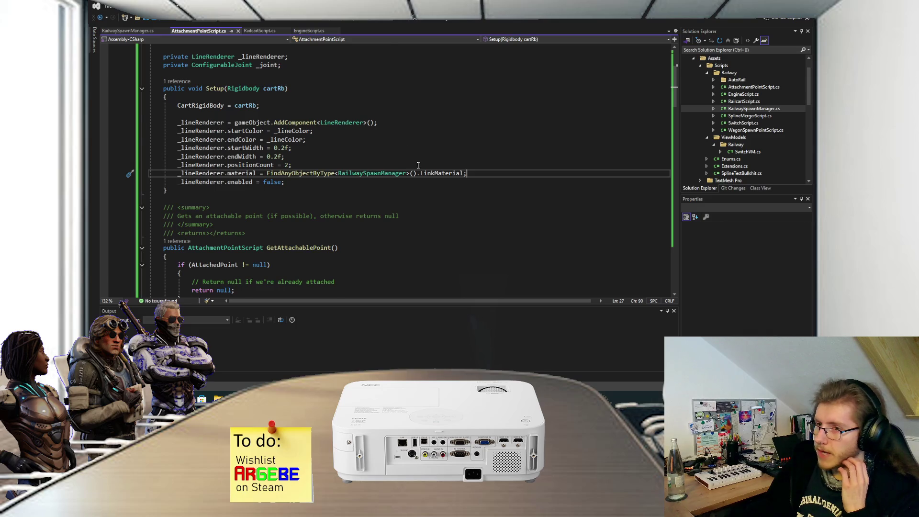
Step: Scroll to Update() and select transform.position in the first SetPosition call
scroll(417, 164, up, 2)
scroll(407, 172, down, 1)
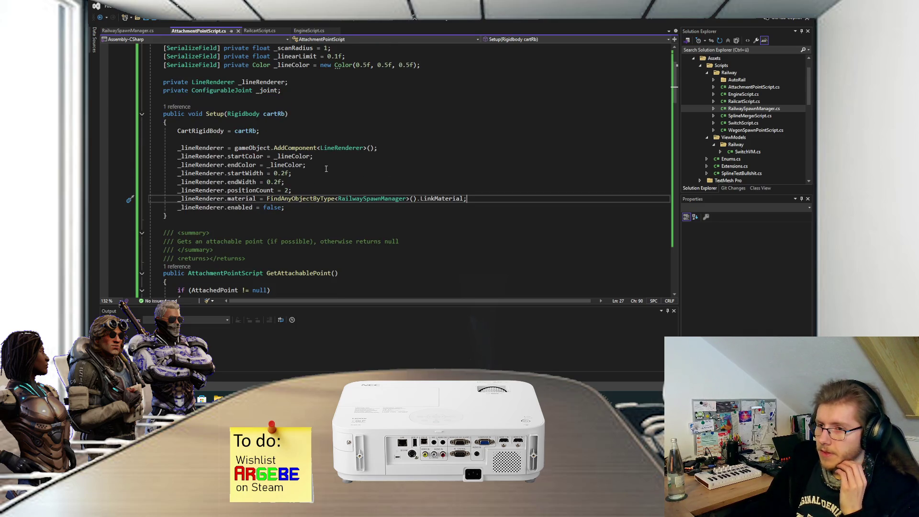
scroll(321, 161, down, 20)
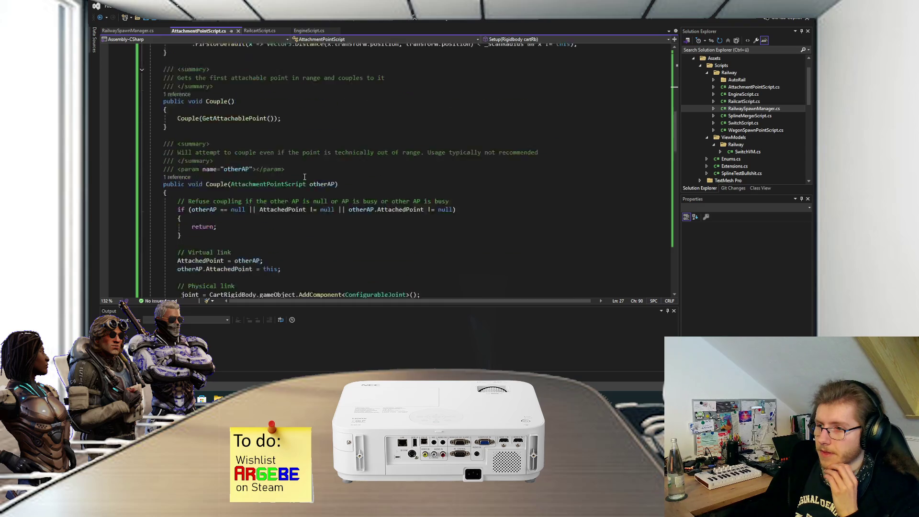
scroll(305, 184, up, 5)
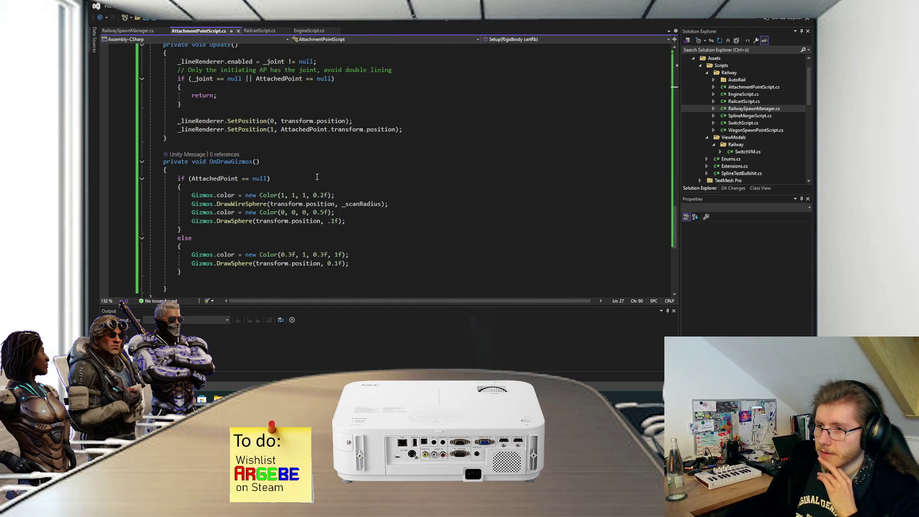
scroll(317, 175, up, 3)
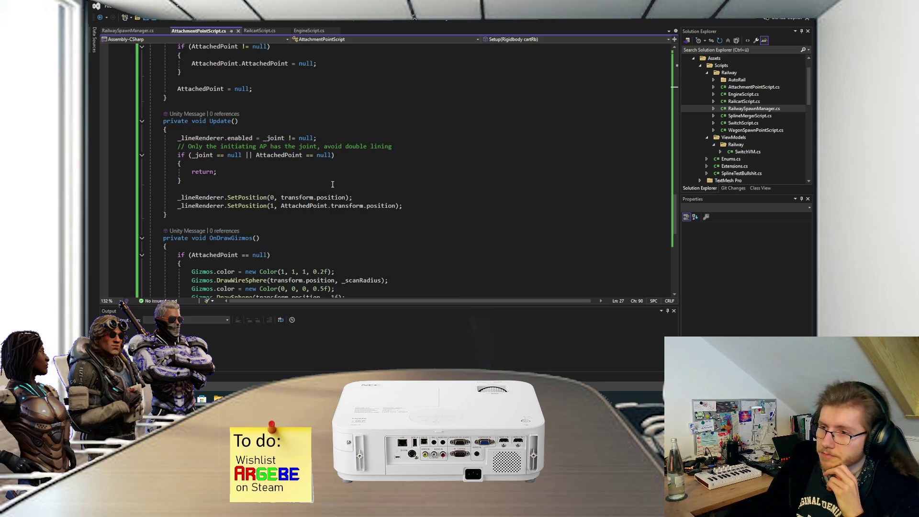
scroll(333, 184, up, 1)
drag(345, 223, 281, 223)
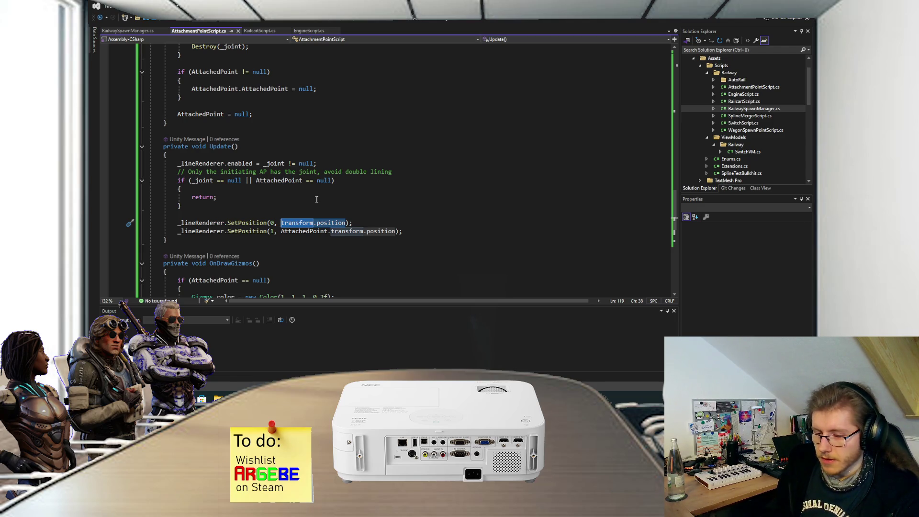
Step: Replace the first SetPosition argument with CartRigidBody.transform.position
text(Rigidbody.c)
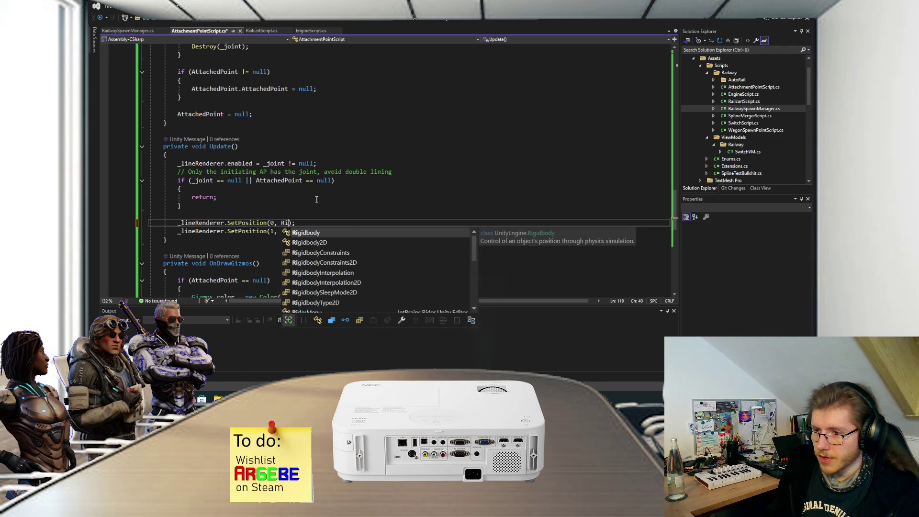
key(BackSpace)
text(tra)
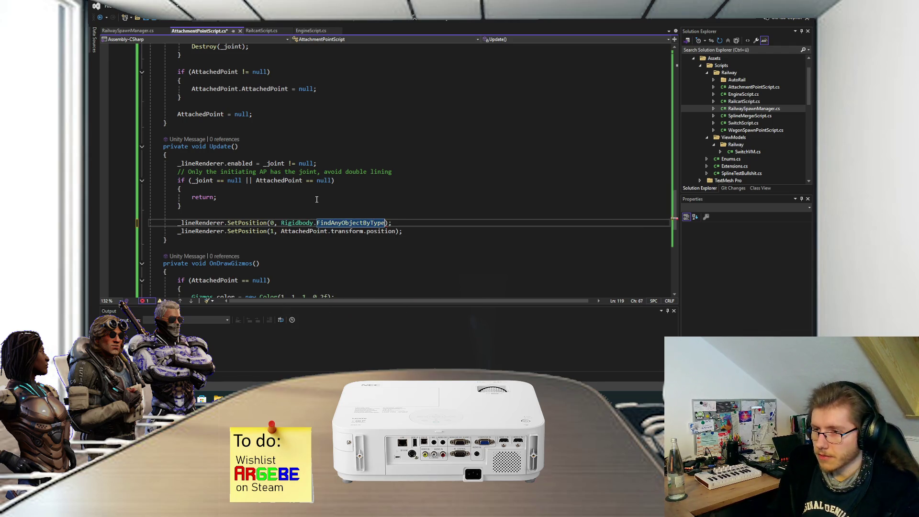
key(BackSpace)
key(BackSpace)
key(BackSpace)
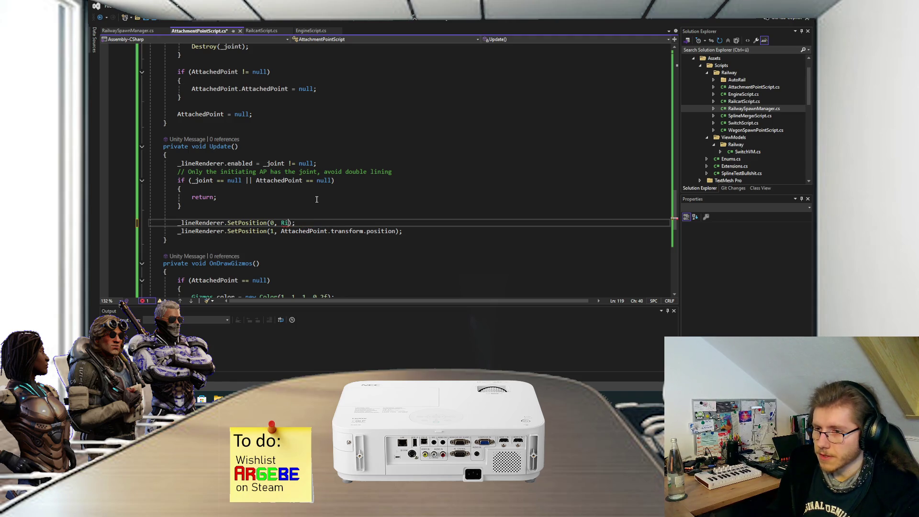
text(CartRigidBody.)
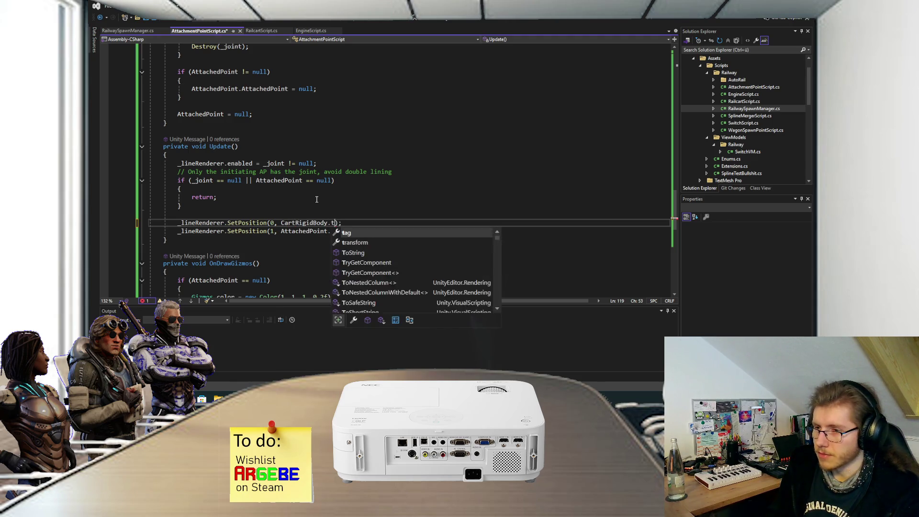
text(transform.position)
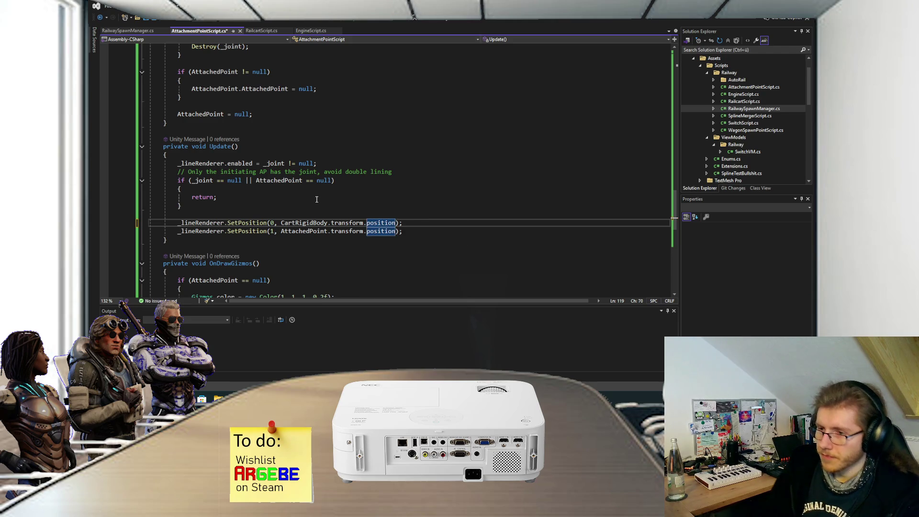
Step: Set the second endpoint to AttachedPoint.CartRigidBody.transform.position and save the script
mouse_move(328, 231)
mouse_down()
mouse_move(281, 223)
mouse_move(280, 231)
mouse_up()
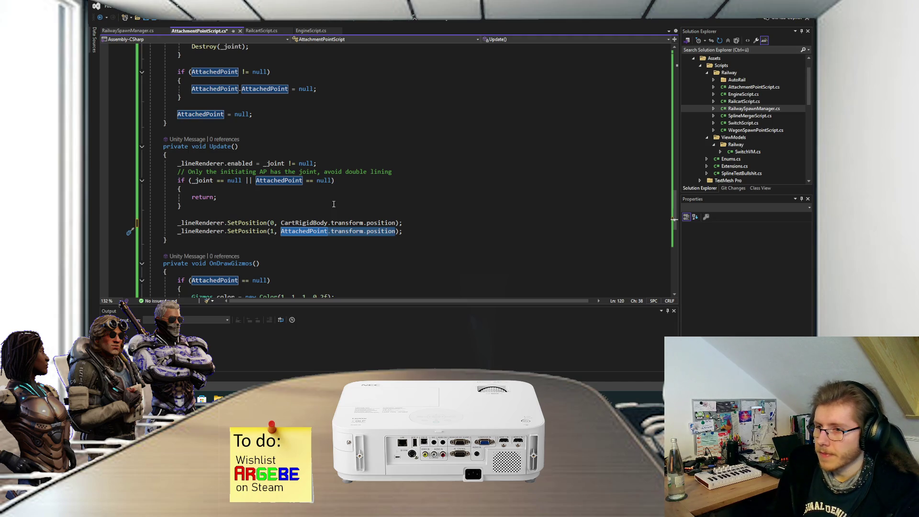
key(BackSpace)
text(AttachedPoint.)
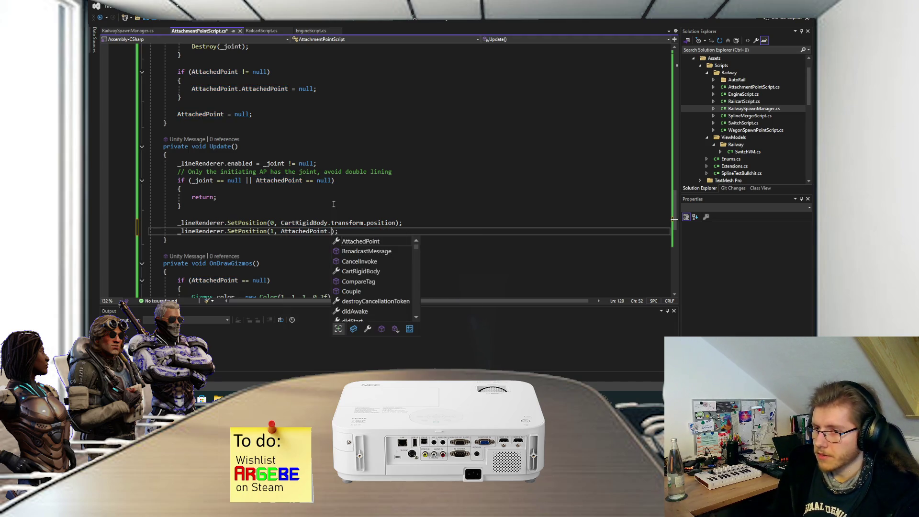
text(CartRigidBody.p)
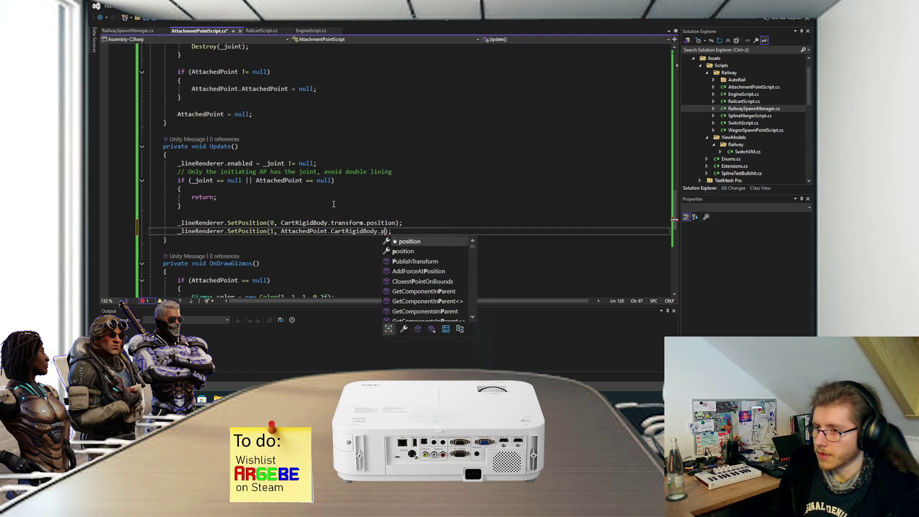
key(Tab)
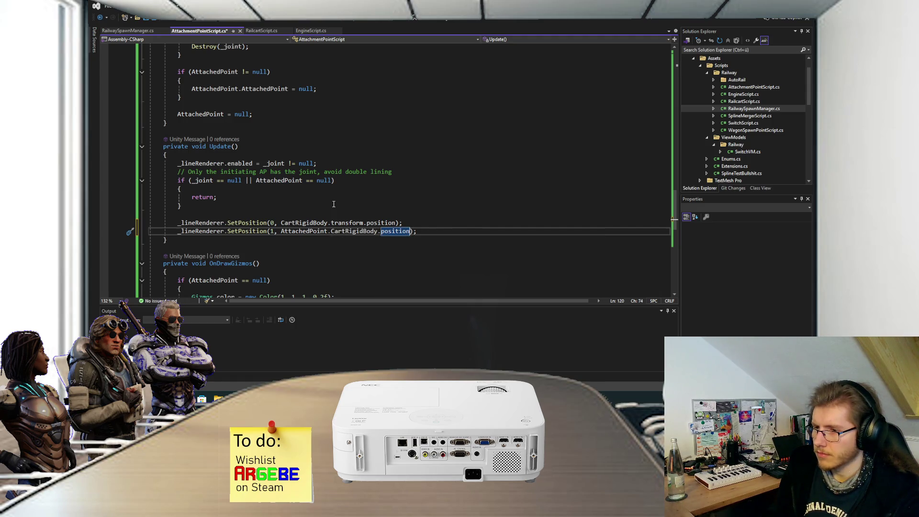
key(BackSpace)
key(BackSpace)
key(BackSpace)
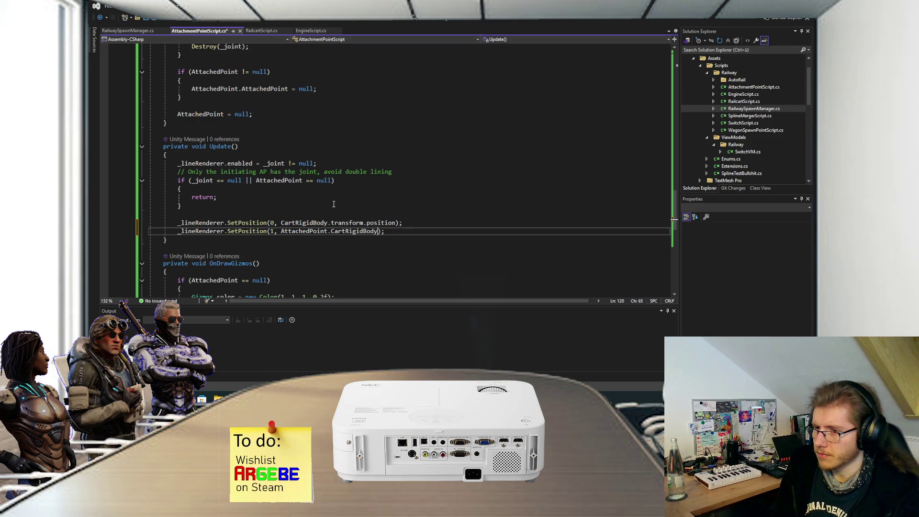
text(.transform.position)
key(ctrl+s)
key(alt+Tab)
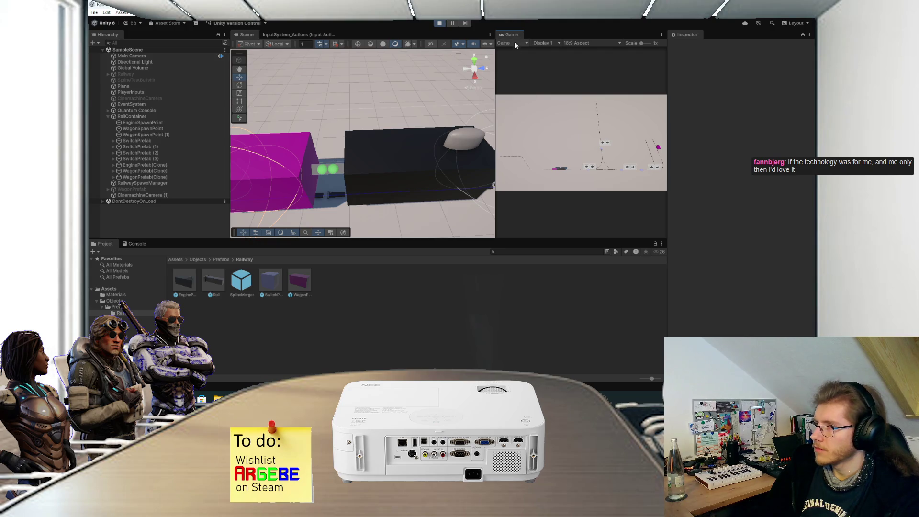
Step: Zoom out and pan the Scene view to show the whole track with the engine and wagon
scroll(419, 150, down, 8)
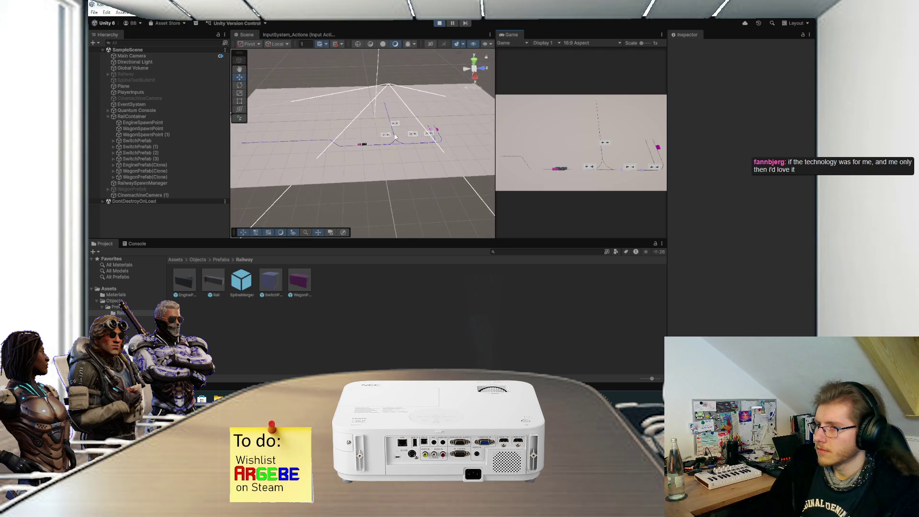
drag(335, 144, 382, 147)
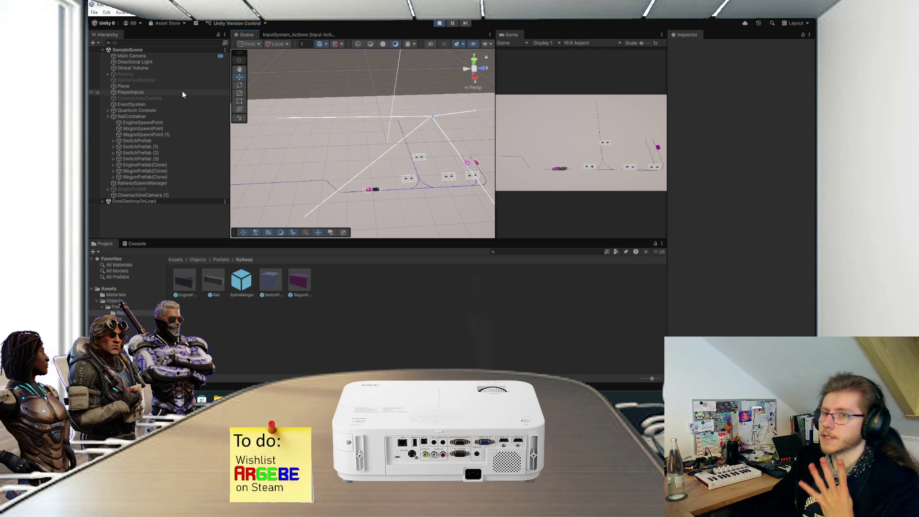
Step: Move CinemachineCamera (1) to about 36, 8, -10 and tilt it to 33.33 on X to frame the carts
click(140, 194)
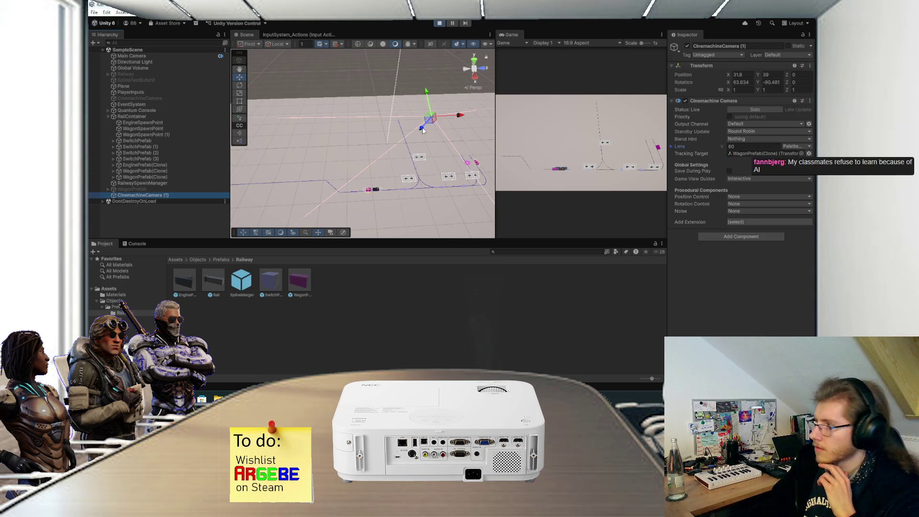
mouse_move(422, 130)
mouse_down()
mouse_move(421, 160)
mouse_move(368, 151)
mouse_move(368, 191)
mouse_move(368, 168)
mouse_move(411, 150)
mouse_move(402, 155)
mouse_move(393, 137)
mouse_up()
mouse_move(397, 172)
mouse_down()
mouse_move(405, 134)
mouse_move(412, 145)
mouse_up()
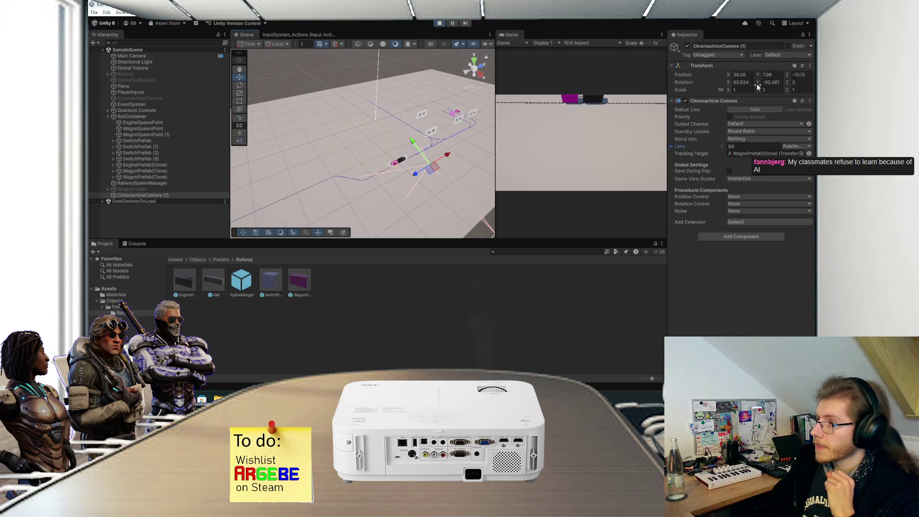
click(776, 82)
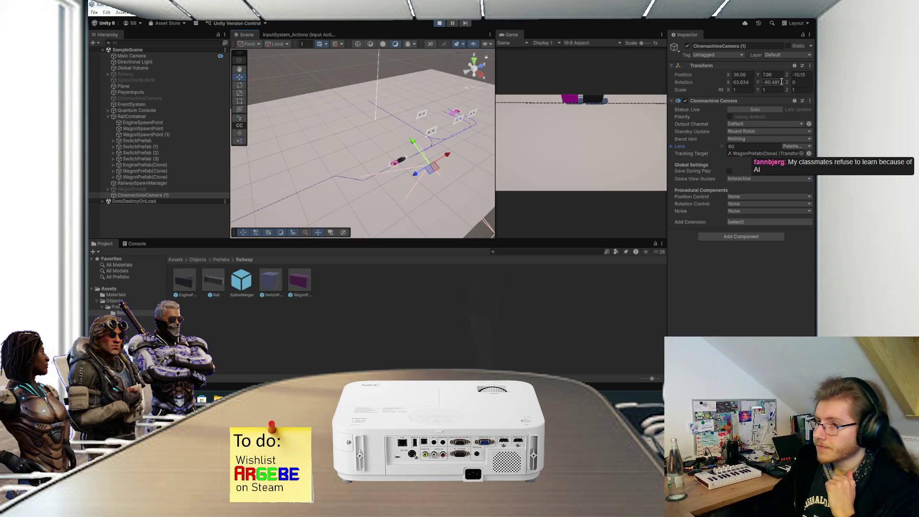
drag(727, 83, 698, 79)
drag(488, 73, 352, 58)
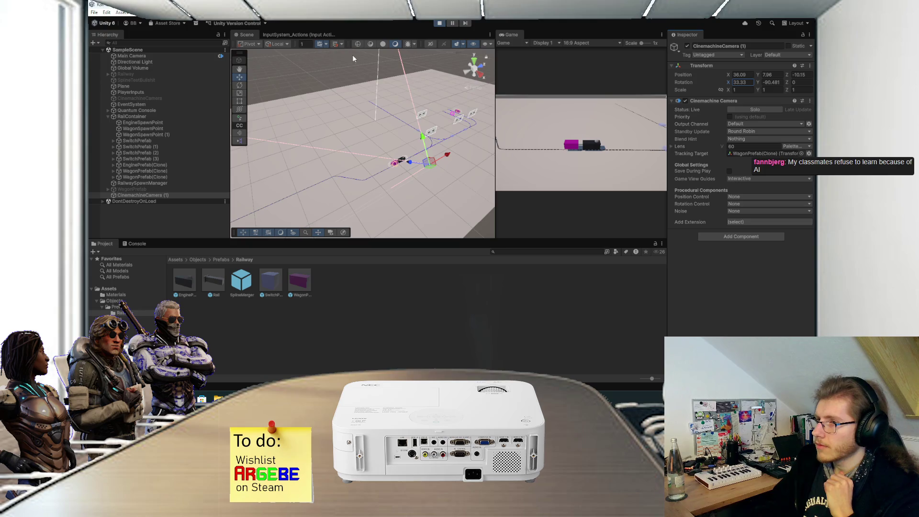
double_click(510, 35)
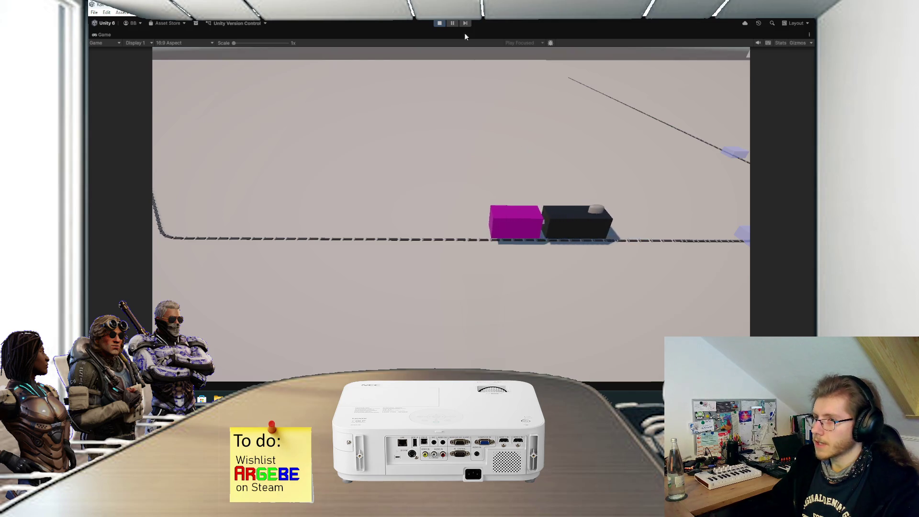
Step: After watching the coupled carts in the maximized Game view, stop Play mode
click(439, 23)
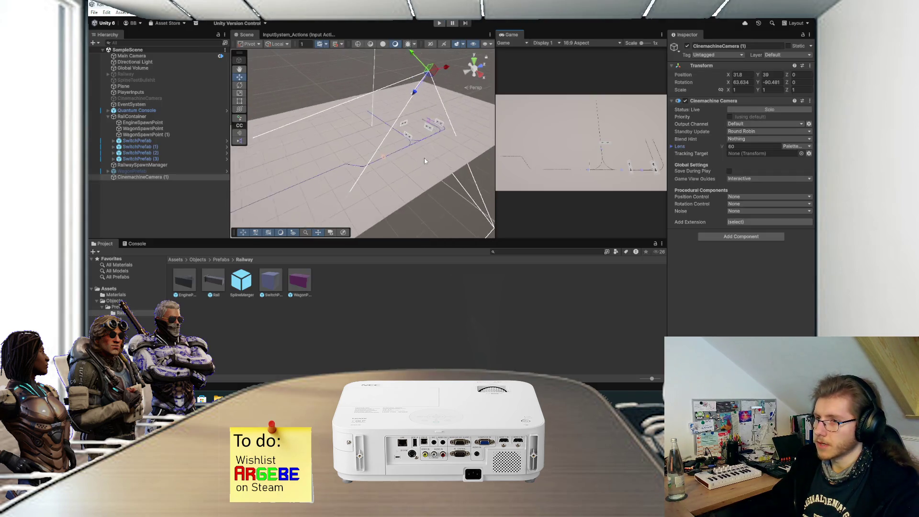
key(f)
mouse_move(438, 163)
mouse_down()
mouse_move(342, 177)
mouse_move(401, 165)
mouse_up()
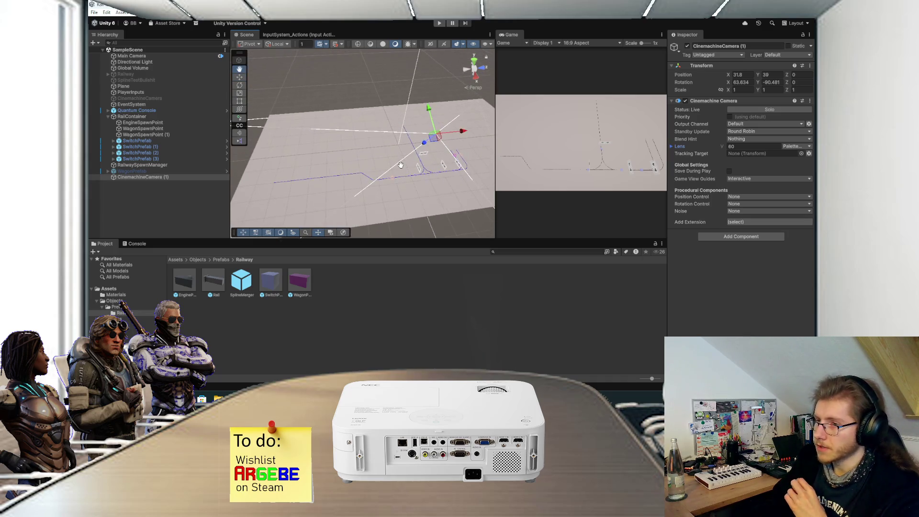
click(208, 204)
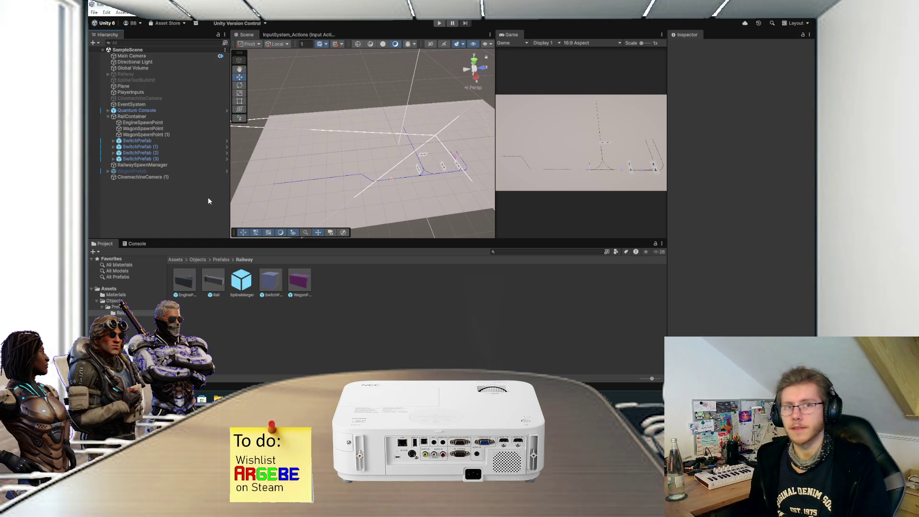
drag(344, 139, 366, 131)
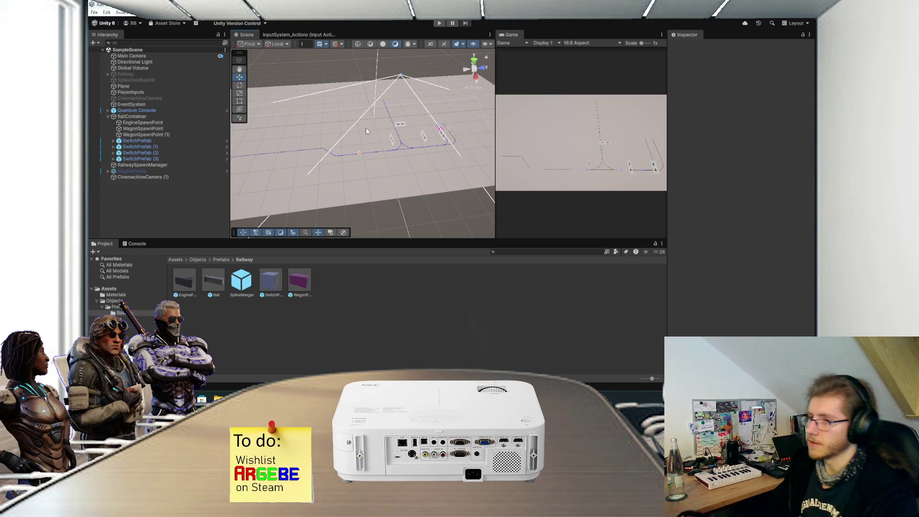
Step: Orbit the Scene view around the track layout, then return to AttachmentPointScript in Visual Studio
mouse_move(384, 126)
mouse_down()
mouse_move(349, 147)
mouse_move(375, 104)
mouse_up()
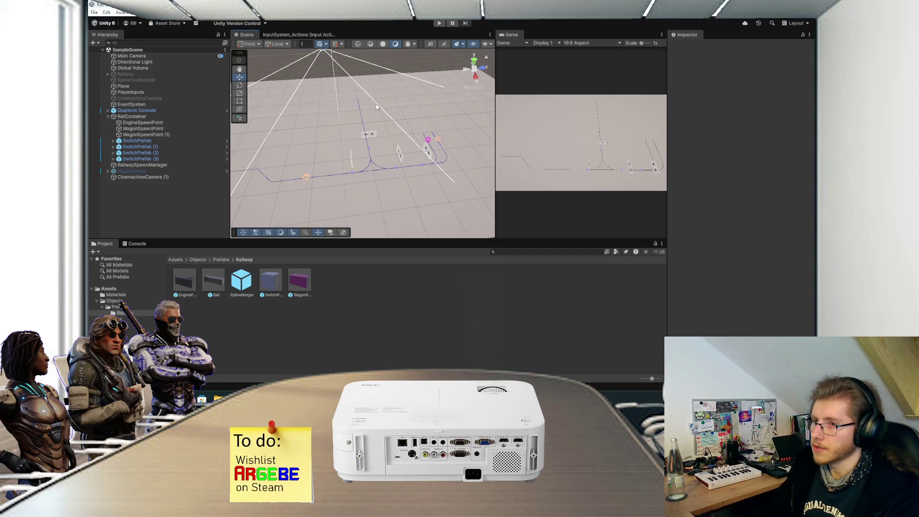
drag(376, 107, 383, 121)
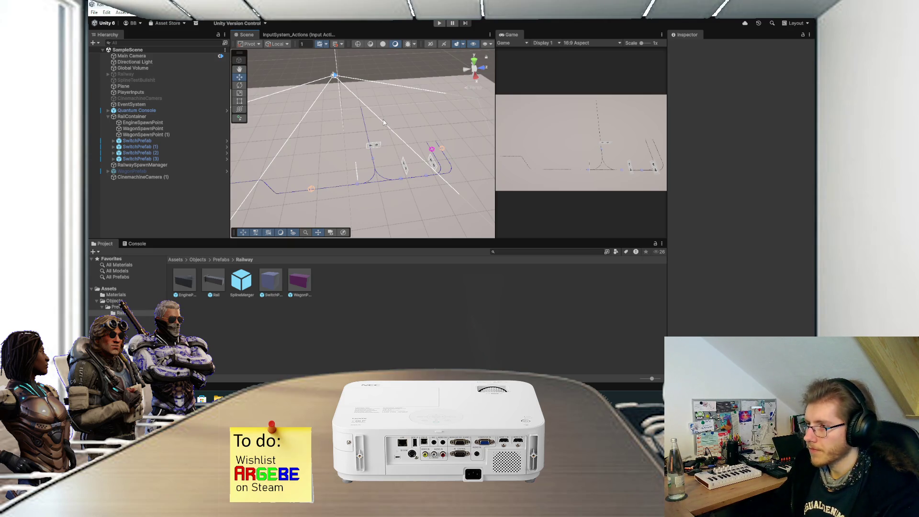
mouse_move(383, 122)
mouse_down()
mouse_move(380, 109)
mouse_move(381, 138)
mouse_up()
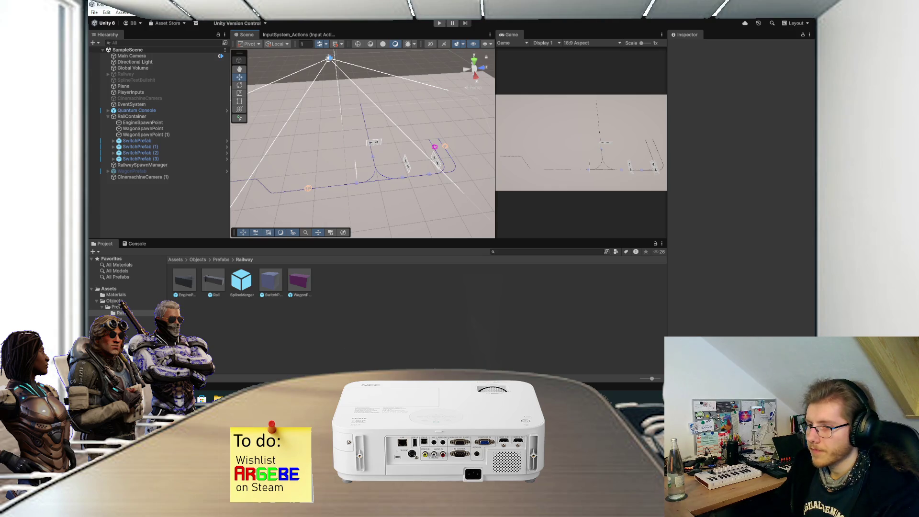
key(alt+Tab)
scroll(344, 229, up, 10)
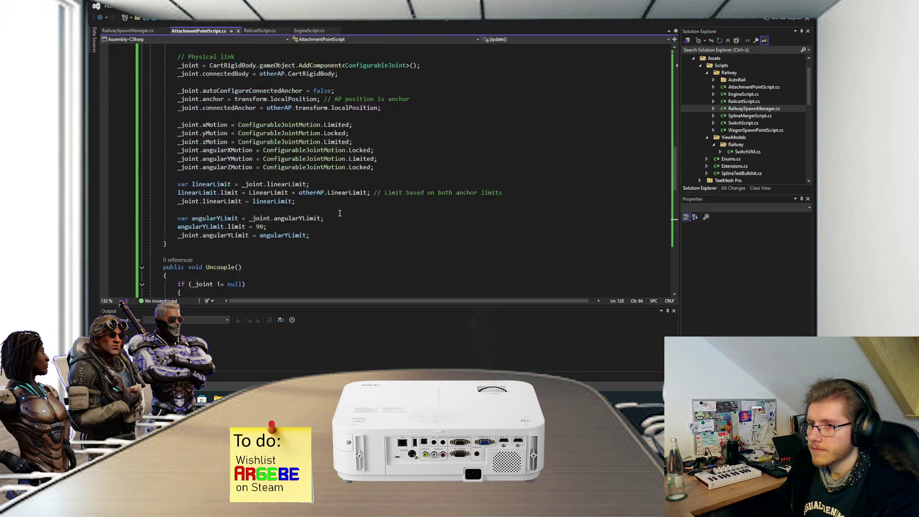
Step: Scroll up to AttachmentPointScript's serialized fields, then switch back to the Unity editor
scroll(339, 213, up, 20)
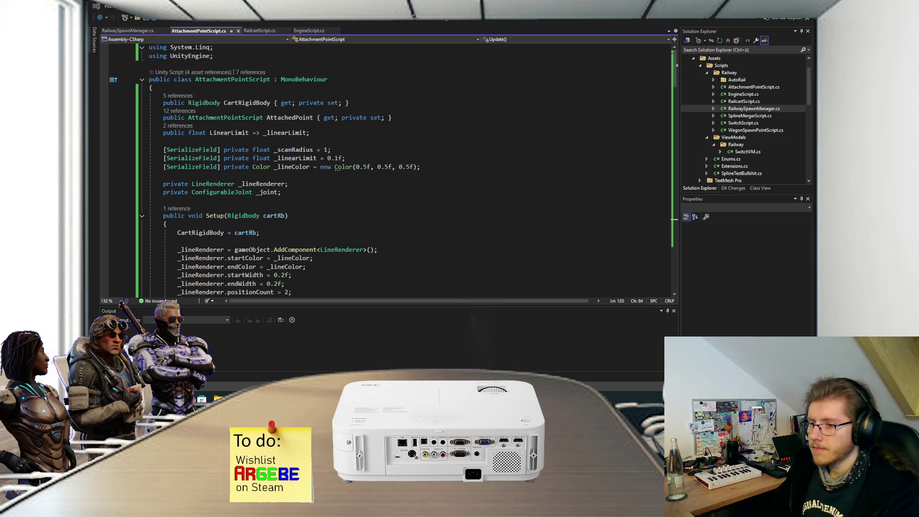
key(alt+Tab)
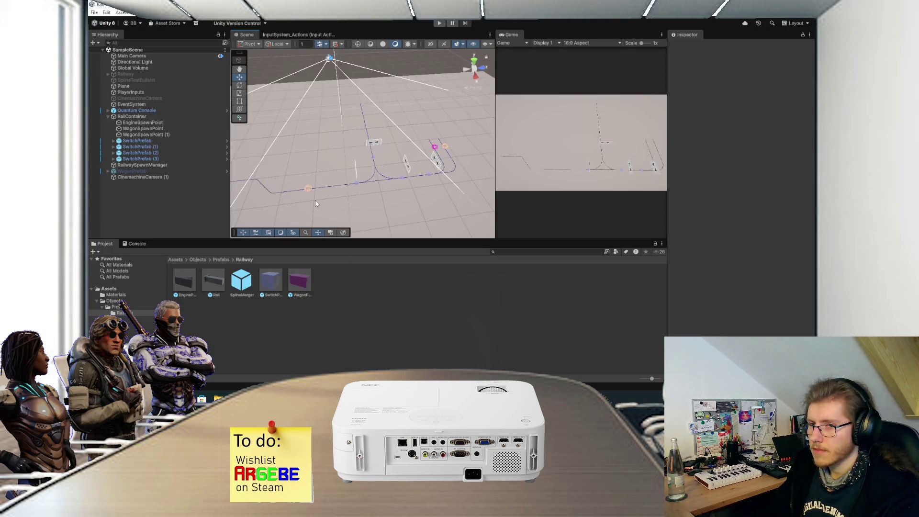
Step: Open EnginePrefab, inspect its AP Back attachment point from several angles, then return to Visual Studio
double_click(184, 280)
mouse_move(352, 138)
mouse_down()
mouse_move(383, 134)
mouse_move(379, 144)
mouse_move(349, 128)
mouse_up()
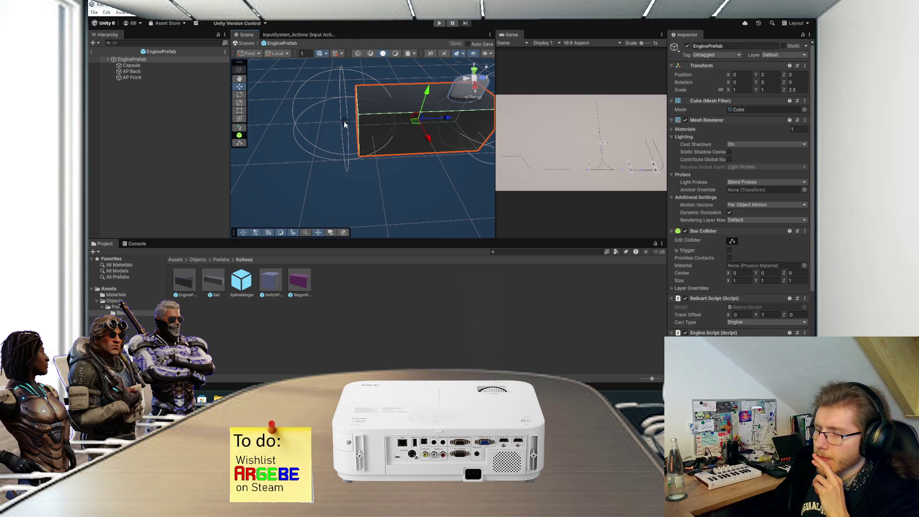
click(165, 70)
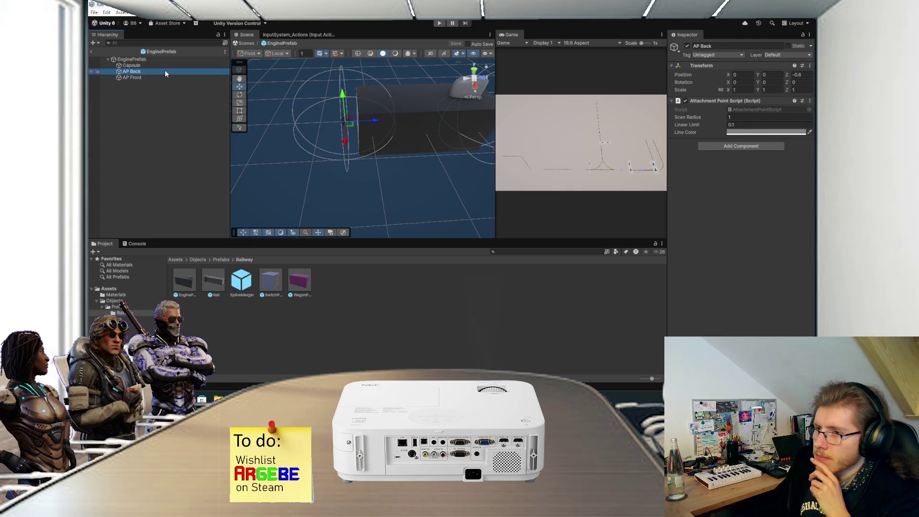
drag(339, 107, 382, 115)
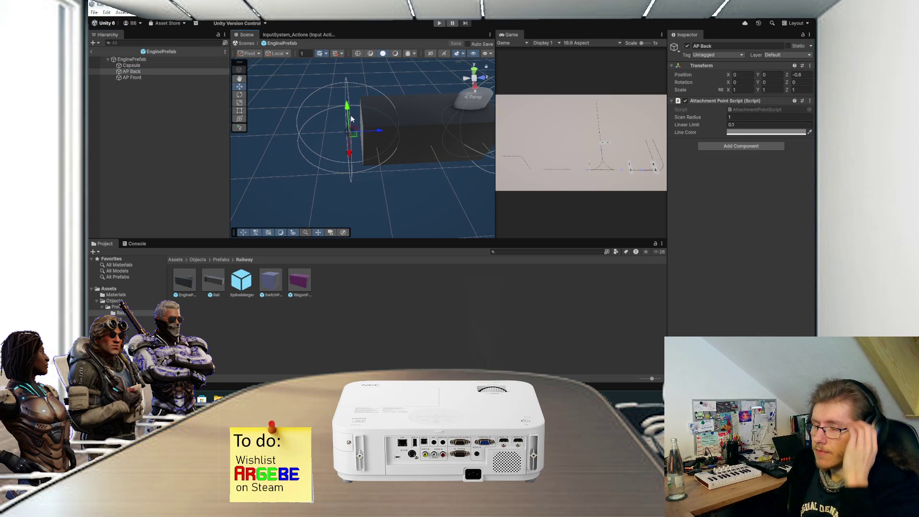
drag(357, 132, 388, 132)
scroll(388, 132, up, 3)
scroll(388, 131, up, 3)
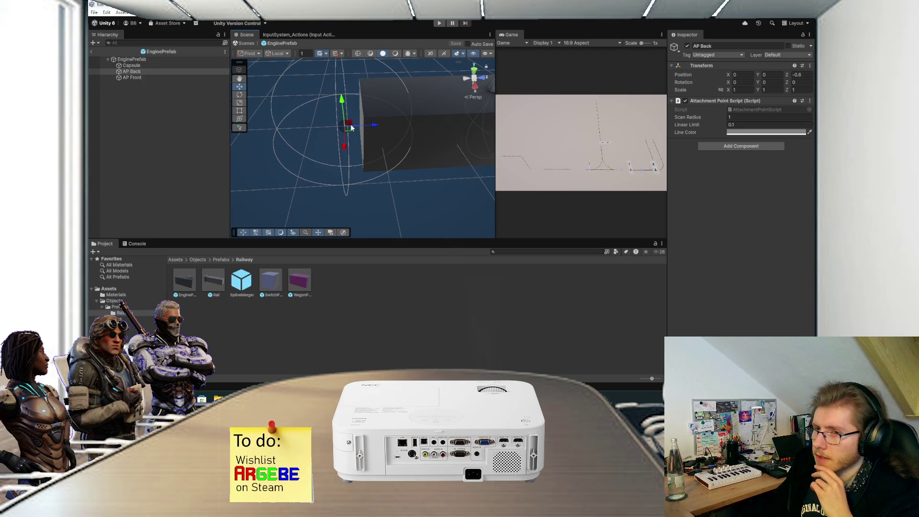
scroll(351, 127, down, 2)
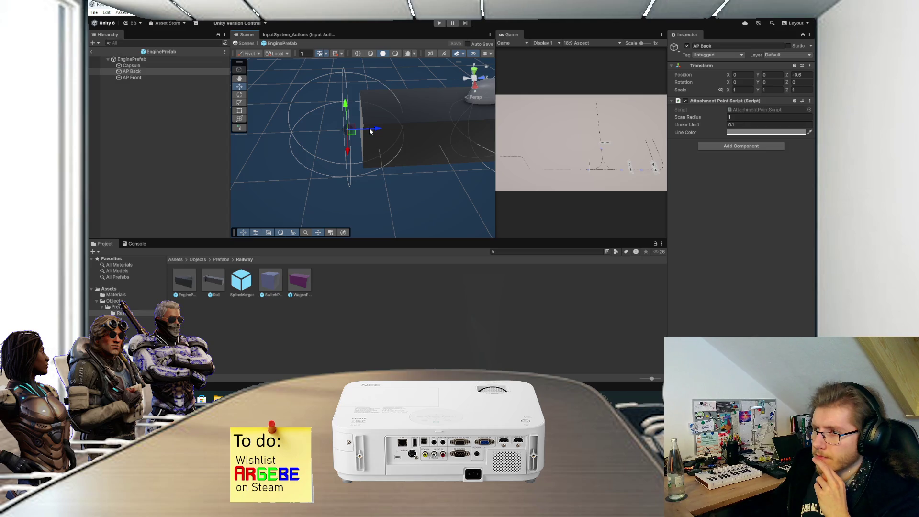
key(alt+Tab)
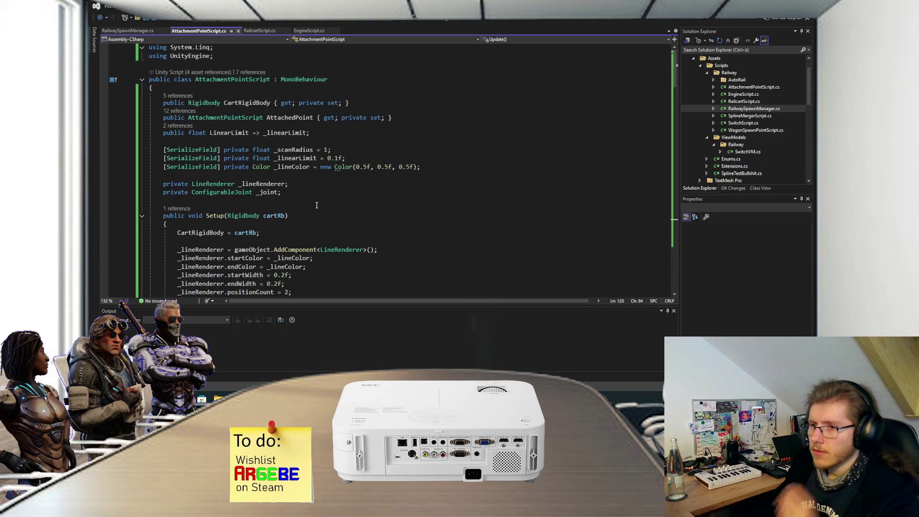
Step: Add '[SerializeField] private Transform _linePoint' below the _lineColor field
click(431, 169)
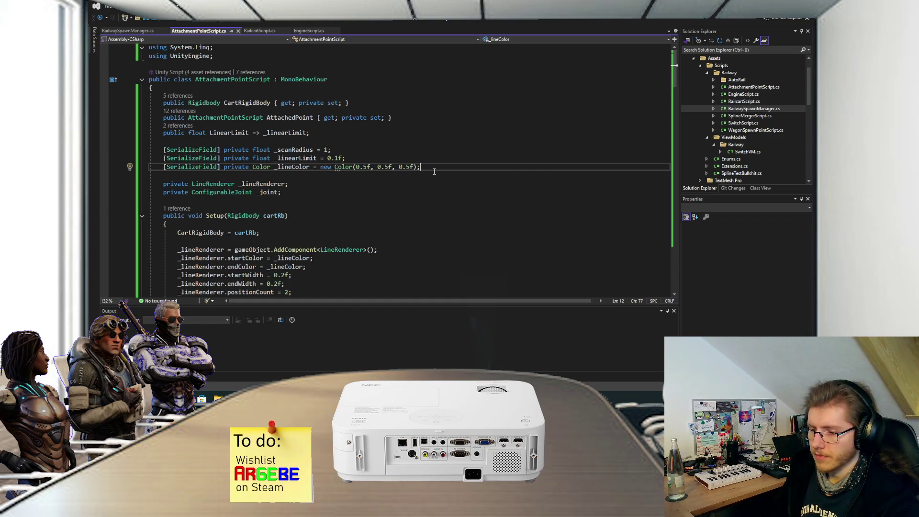
key(Return)
text([SerializeField] private )
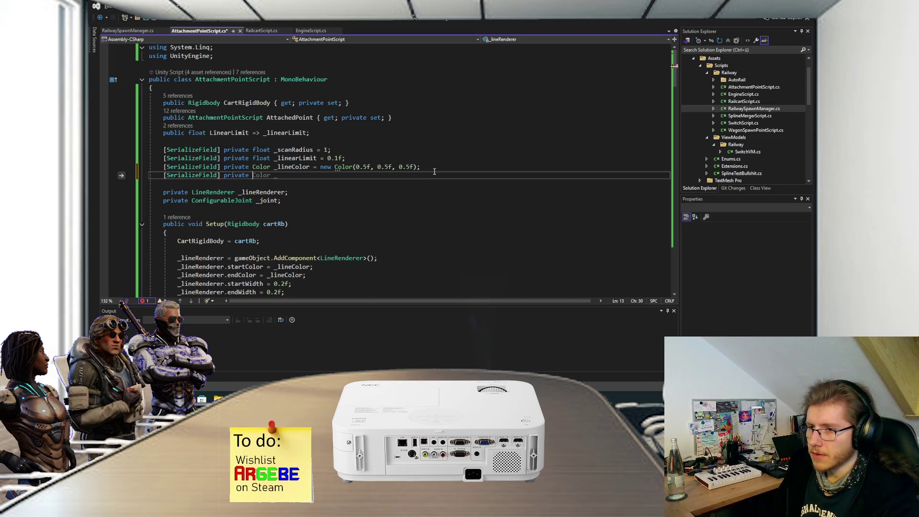
text(Transfor)
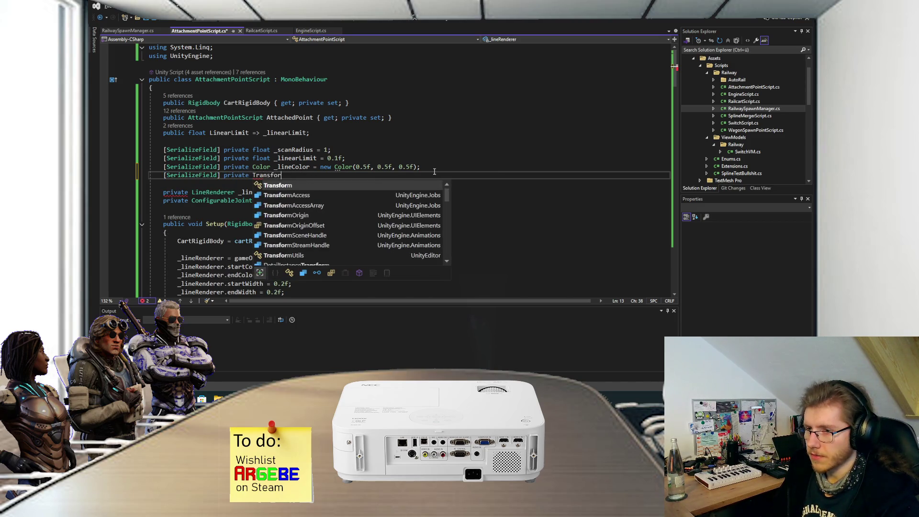
text(m _line)
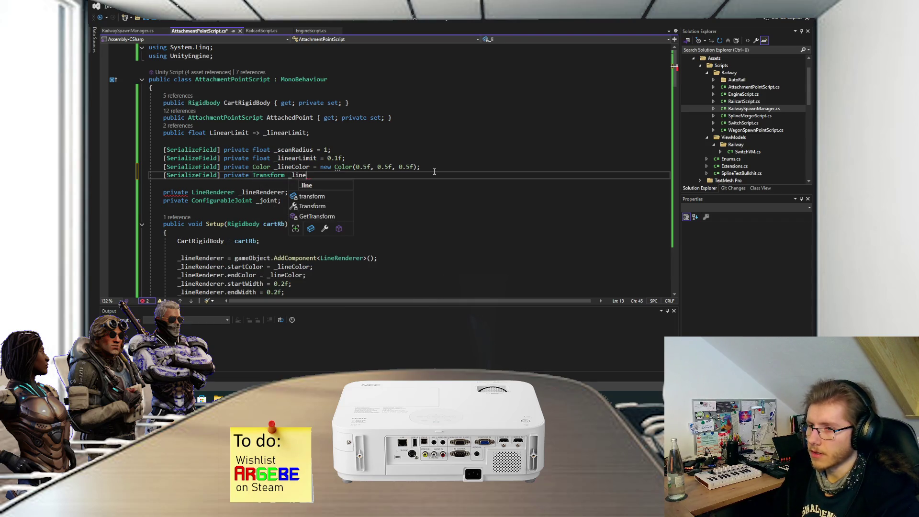
text(Point;)
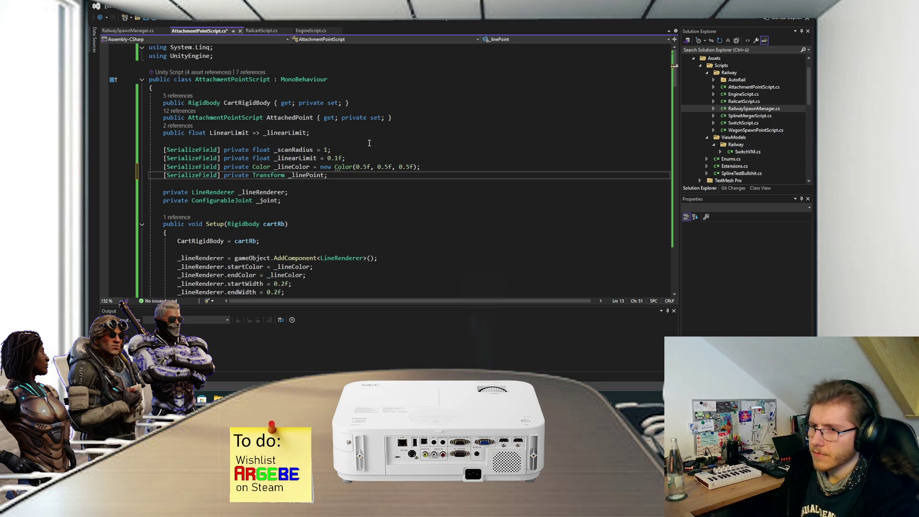
Step: Add 'public Transform LinePoint => _linePoint' below the LinearLimit property
click(359, 132)
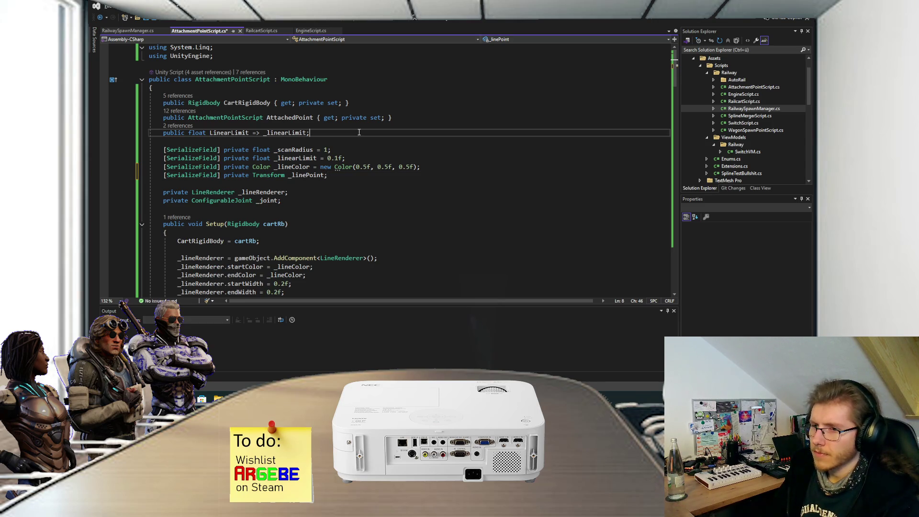
key(Return)
text(public Transform LinePOint)
key(BackSpace)
key(BackSpace)
key(BackSpace)
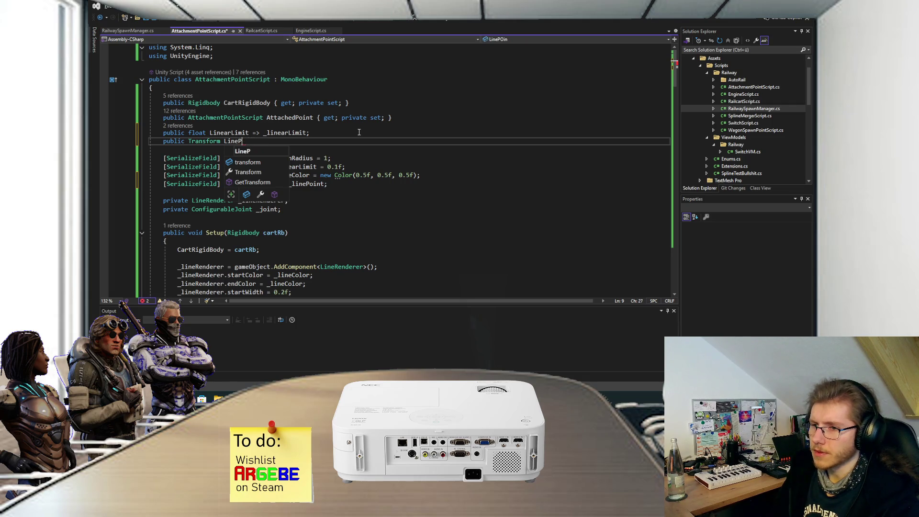
text(oint => _li)
key(Tab)
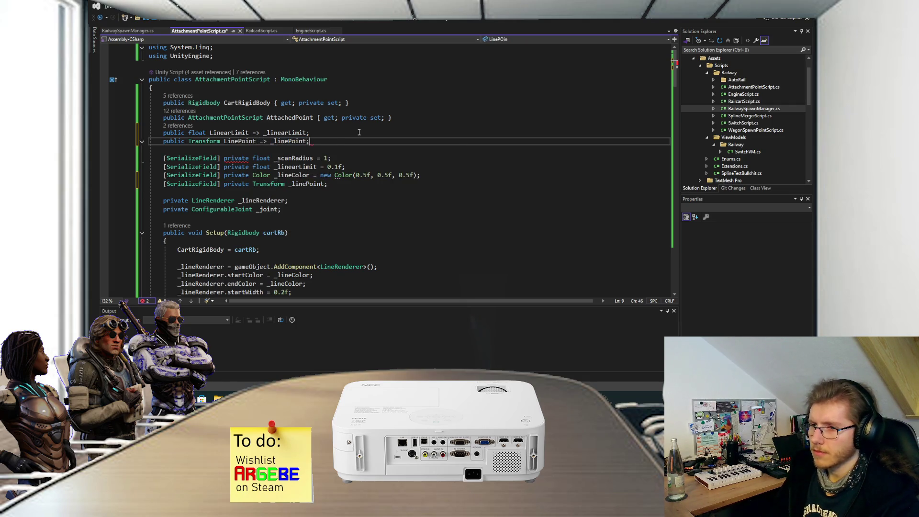
scroll(344, 196, down, 3)
scroll(343, 196, down, 20)
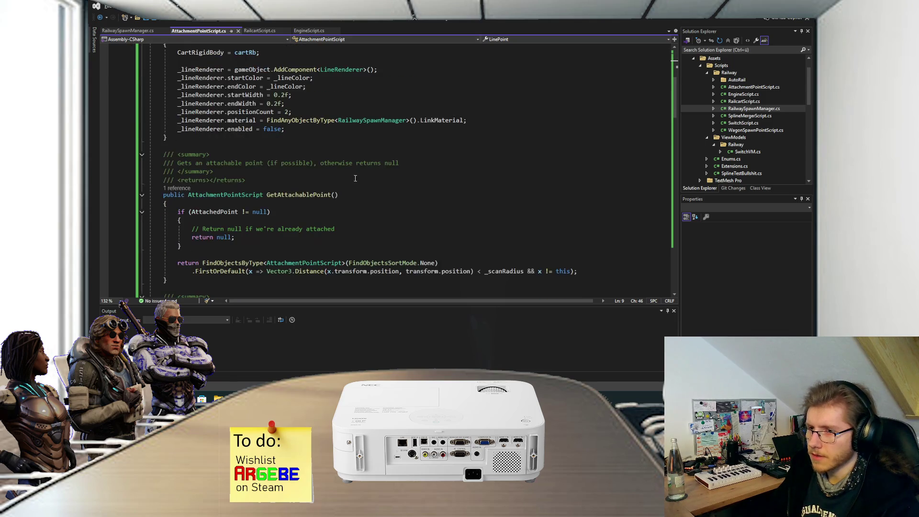
Step: In Update's first SetPosition call, replace CartRigidBody.transform.position with LinePoint.position
scroll(339, 186, down, 18)
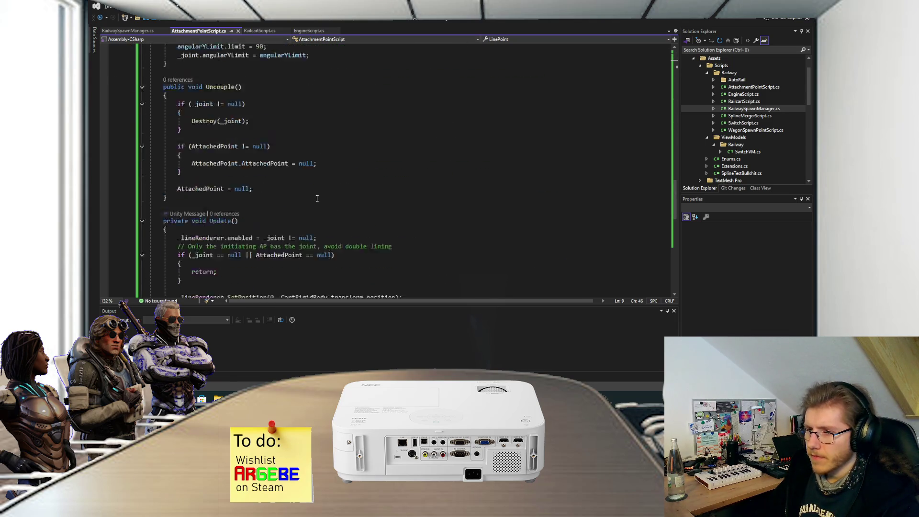
scroll(333, 186, down, 3)
scroll(311, 186, up, 5)
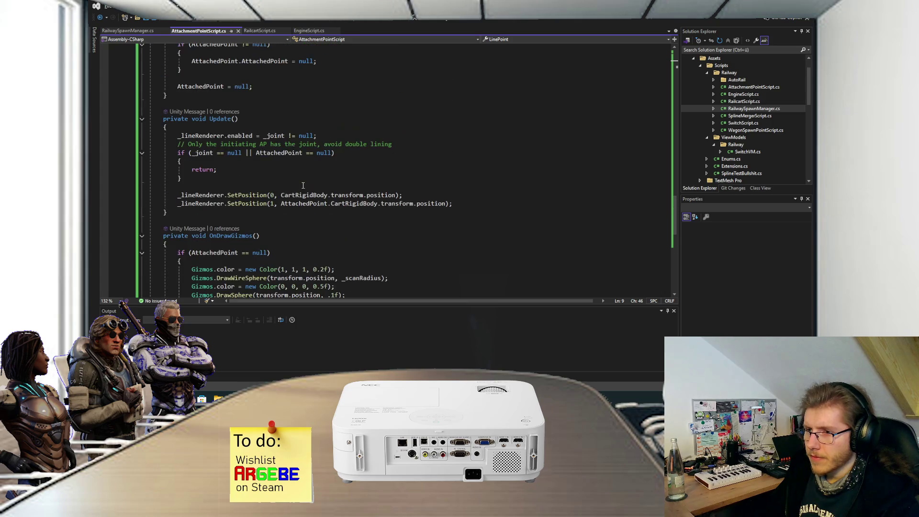
scroll(303, 186, up, 6)
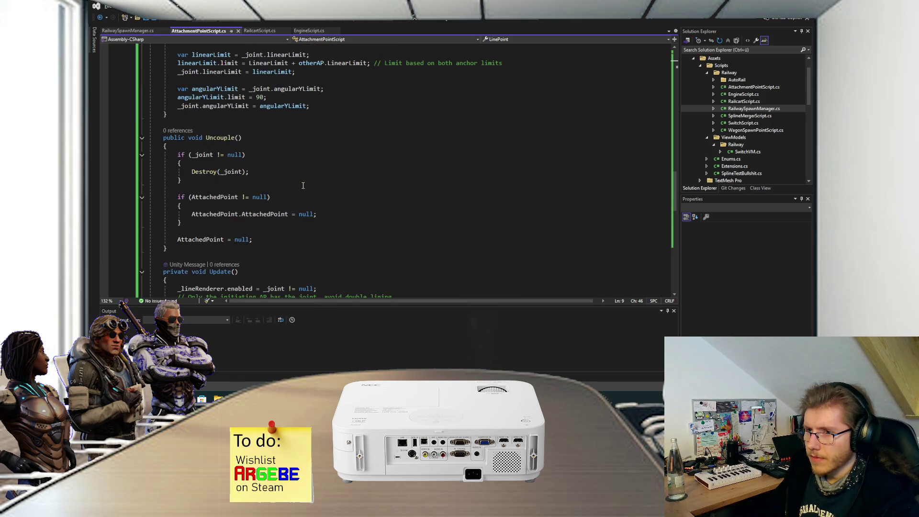
scroll(303, 185, down, 9)
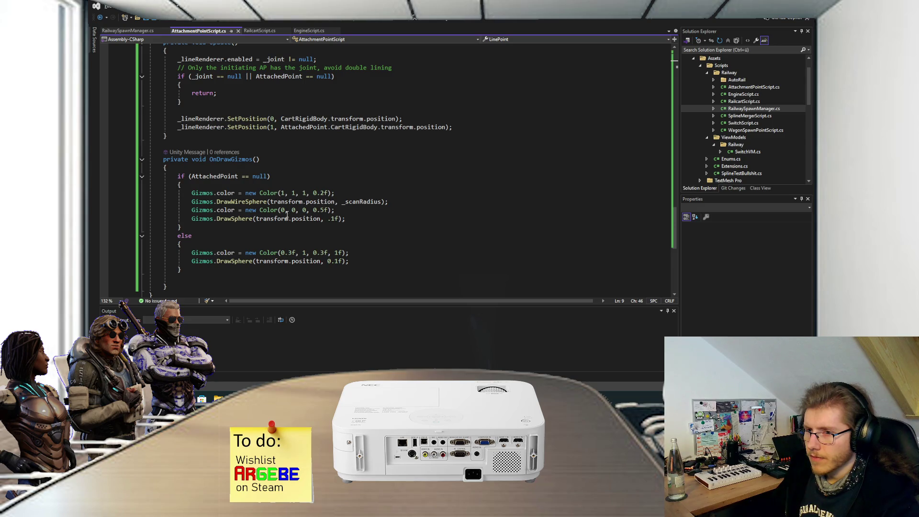
scroll(337, 218, up, 4)
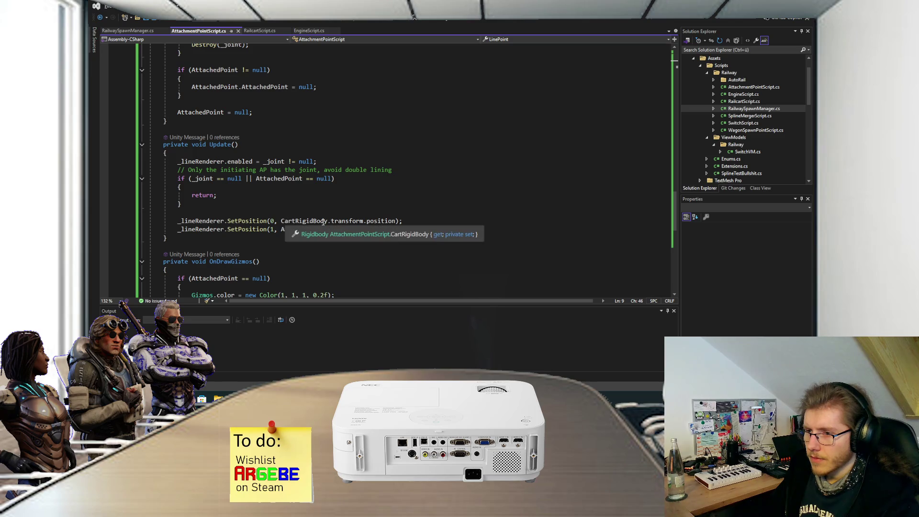
drag(331, 221, 395, 221)
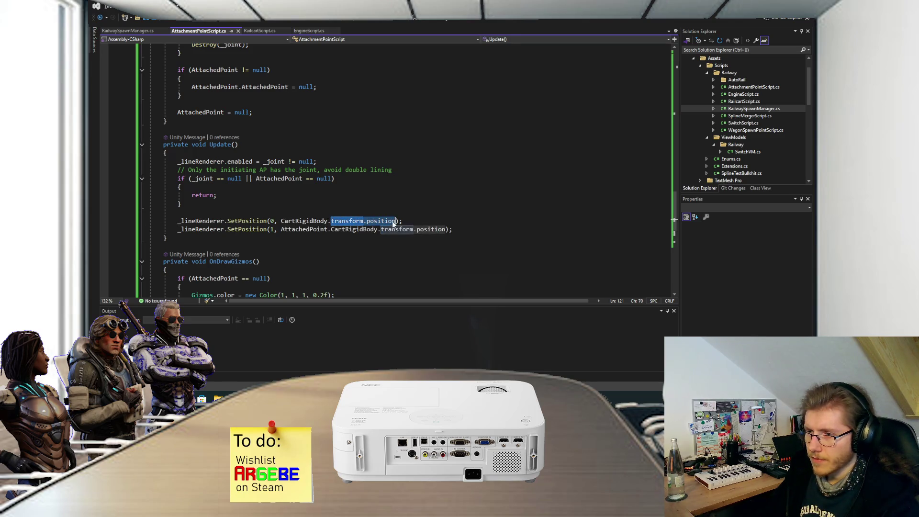
text(line)
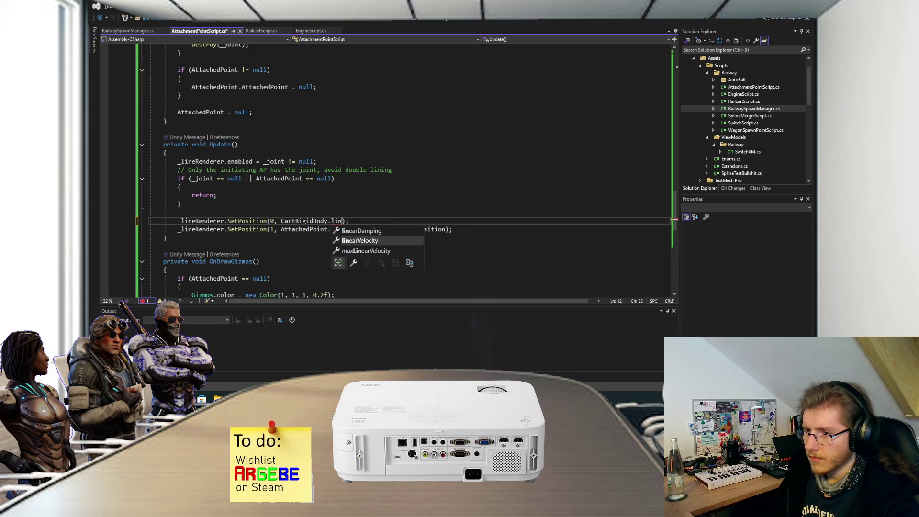
key(ctrl+BackSpace)
key(ctrl+BackSpace)
key(ctrl+BackSpace)
text(linePoint.position)
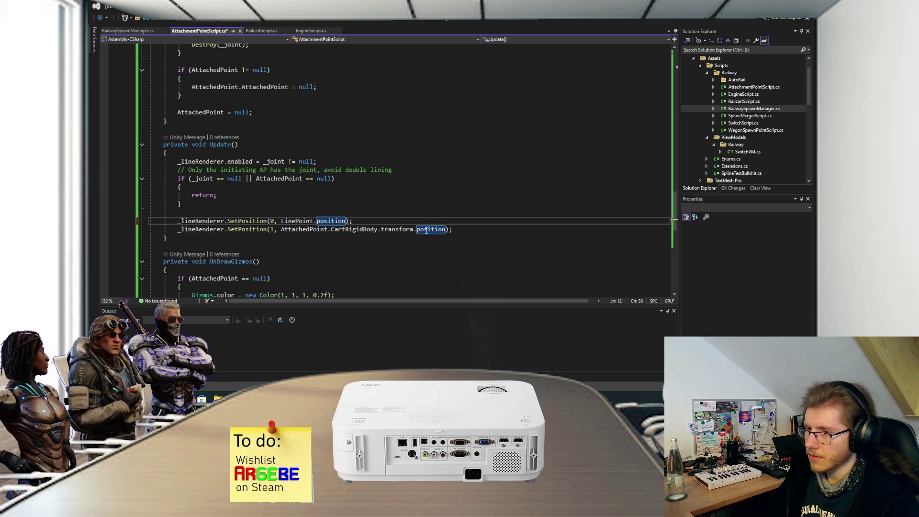
Step: In the second SetPosition call, use AttachedPoint.LinePoint.position instead of the rigidbody position
drag(446, 230, 329, 231)
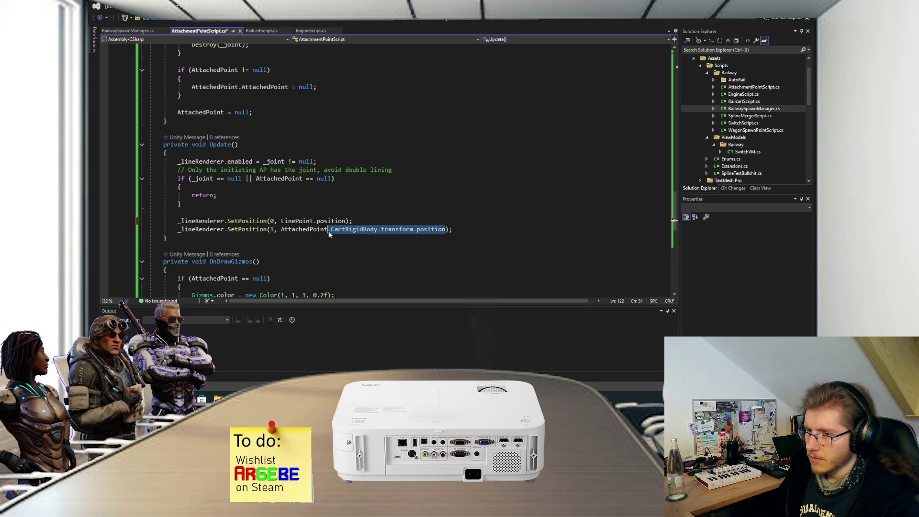
text(line)
text(.position)
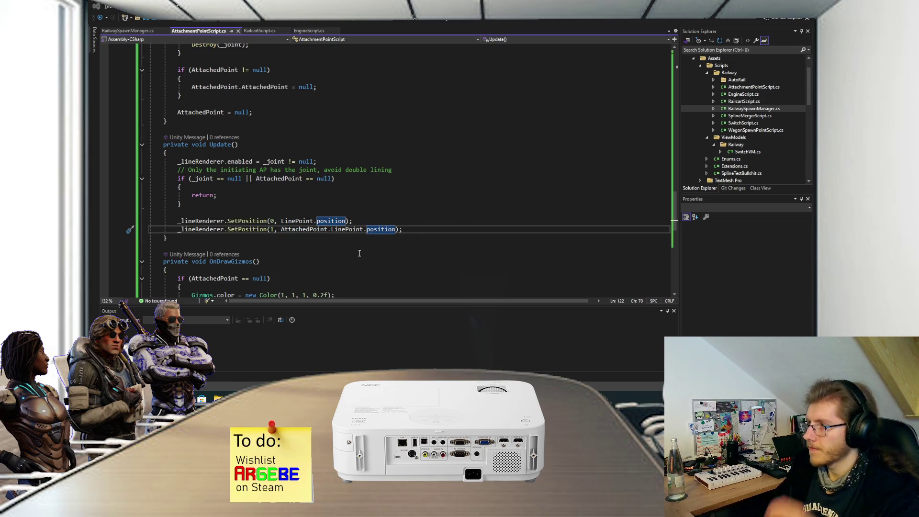
click(404, 230)
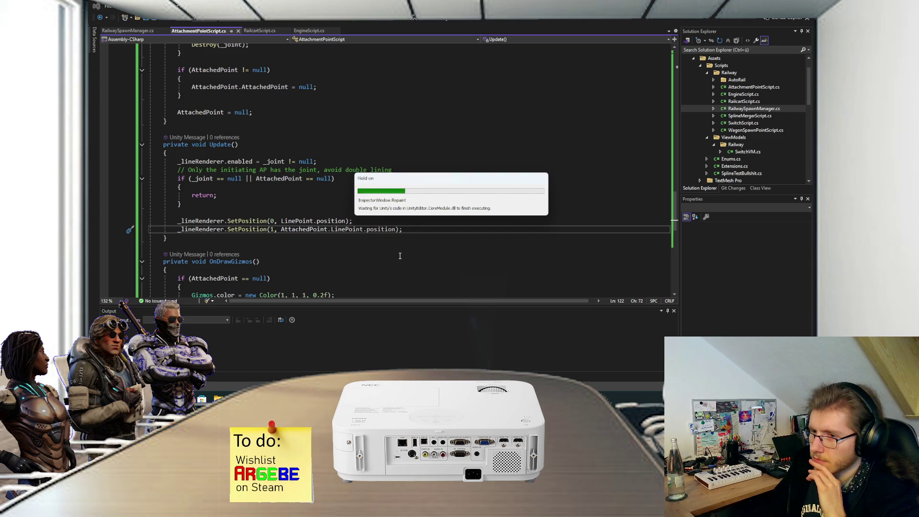
Step: In Unity, create an empty child named LinePoint under EnginePrefab's AP Back
key(alt+Tab)
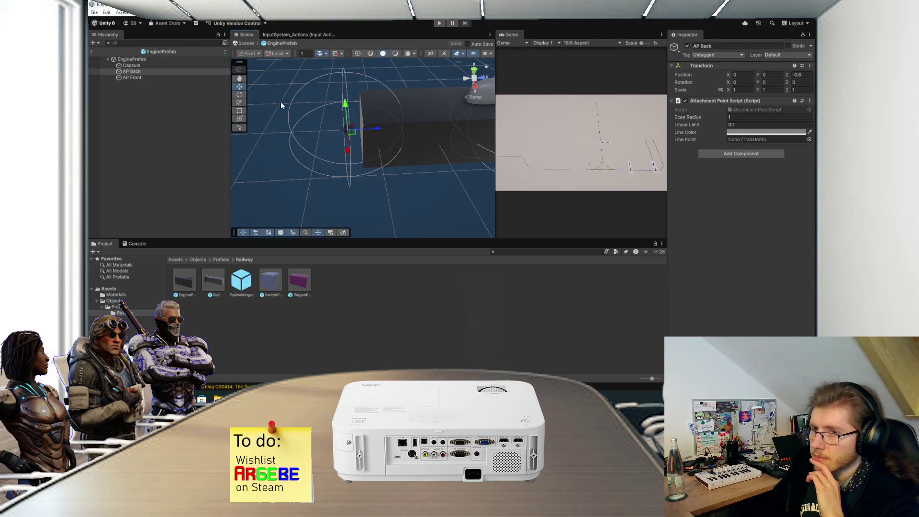
right_click(132, 70)
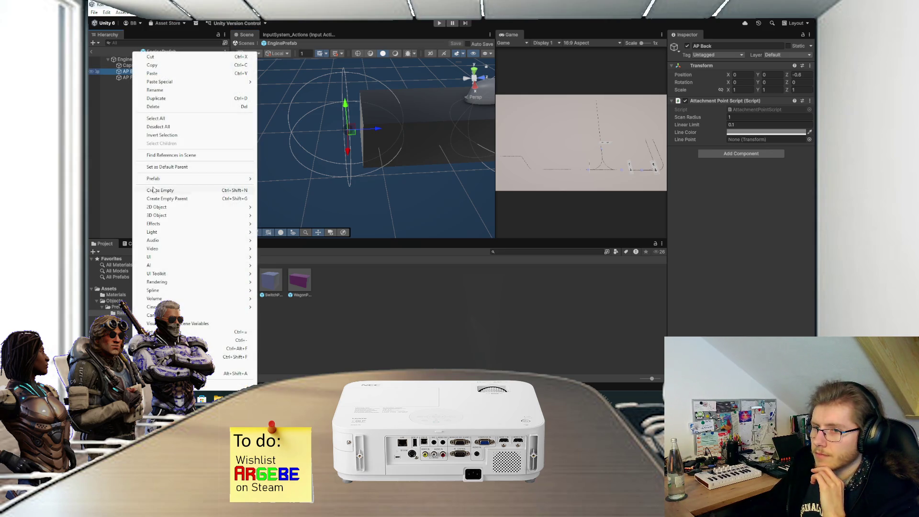
click(154, 186)
text(LineP)
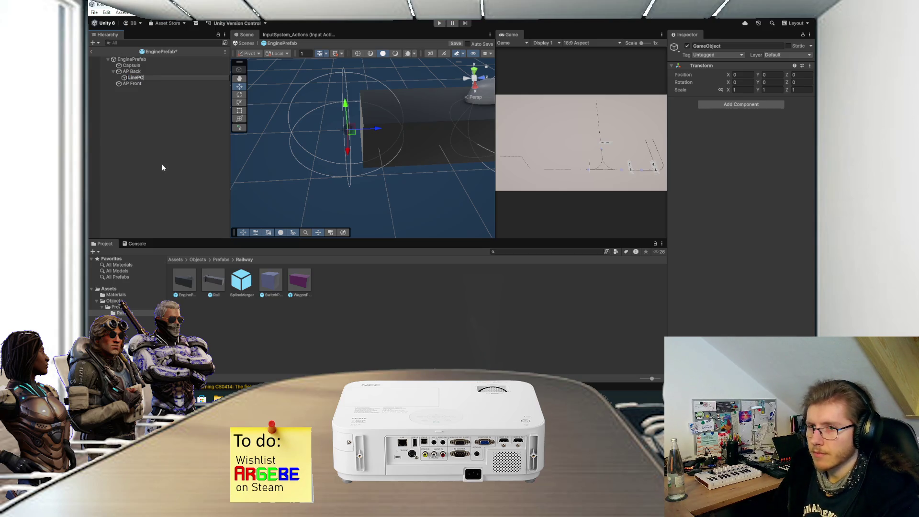
text(oint)
key(Return)
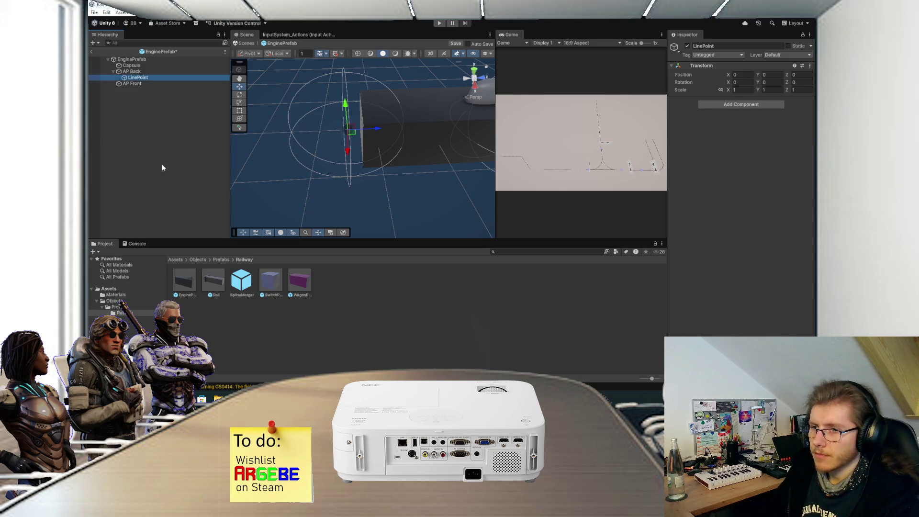
Step: Nudge LinePoint forward along Z and retype its Position Z value in the Inspector
drag(378, 128, 386, 132)
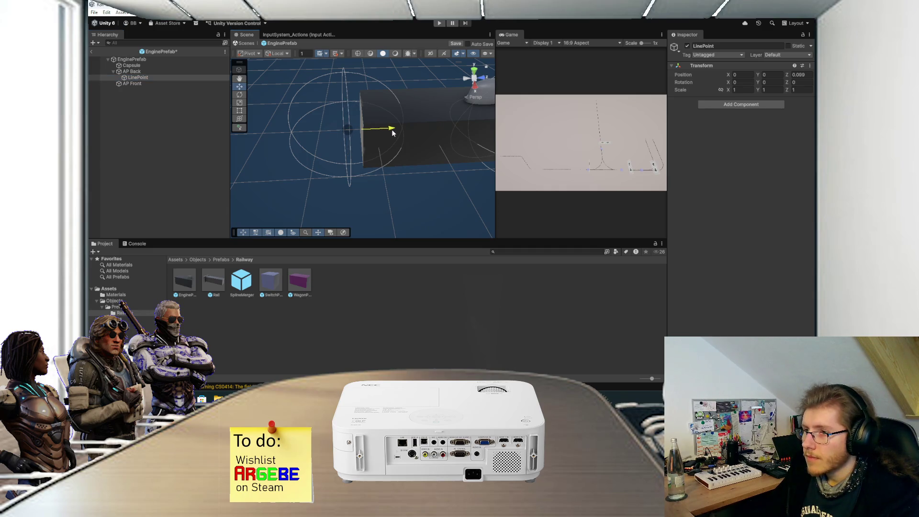
drag(396, 130, 397, 131)
key(f)
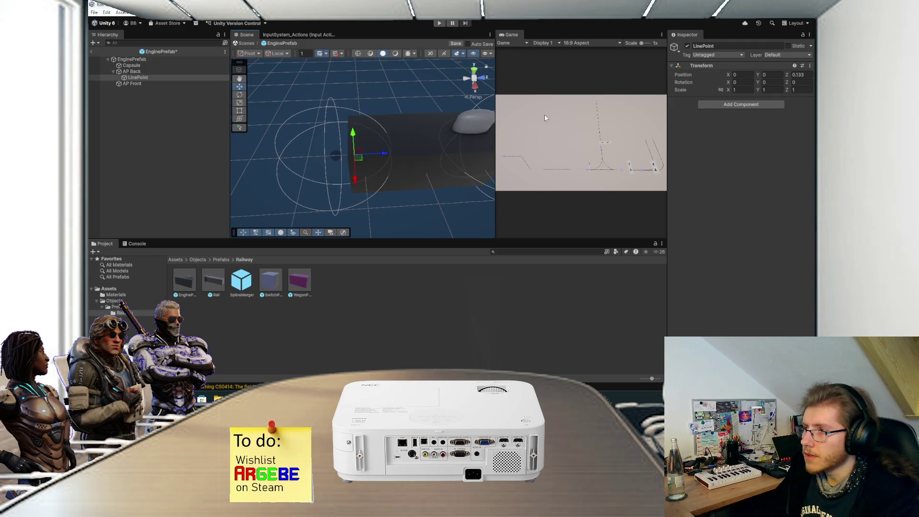
click(804, 75)
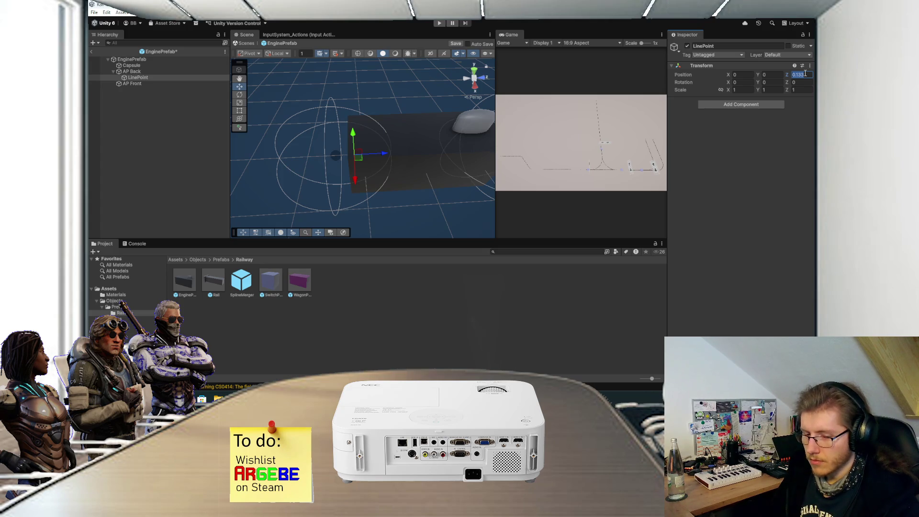
text(0)
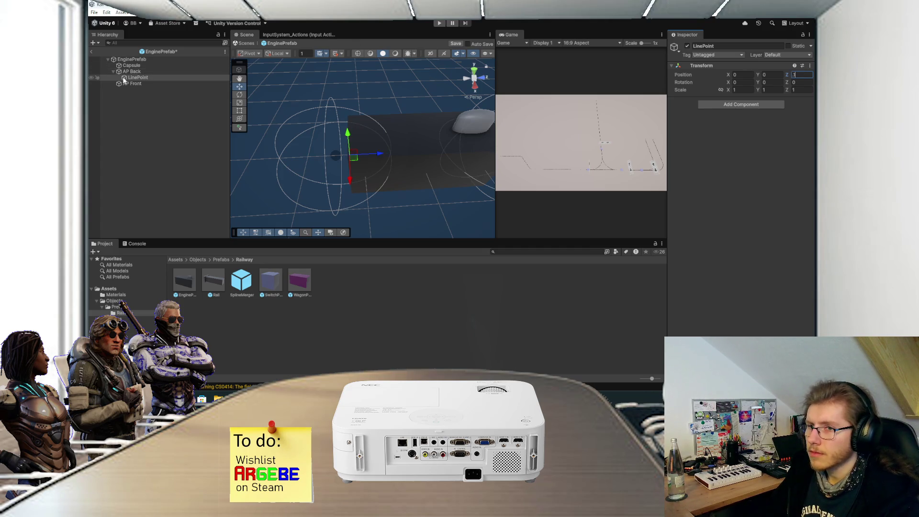
click(136, 84)
Step: Create an empty child named LinePoint under AP Front
right_click(137, 86)
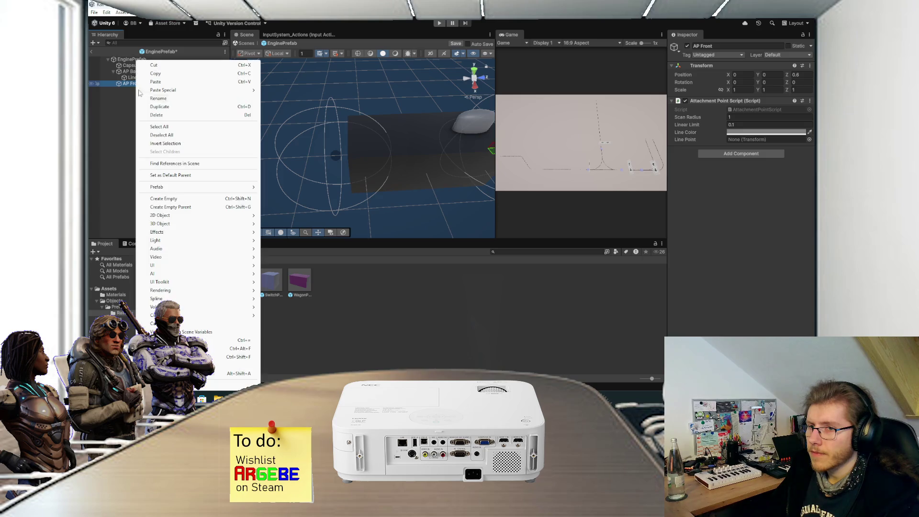
click(164, 198)
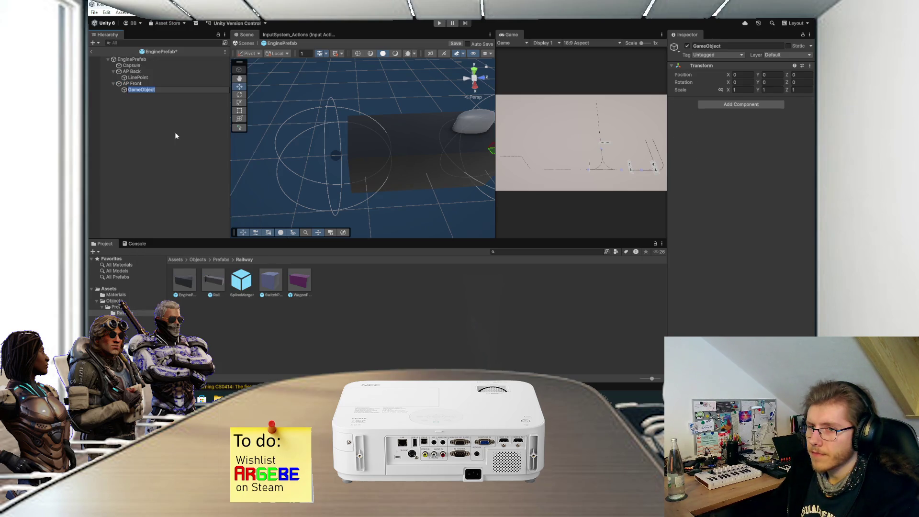
text(LinePoint)
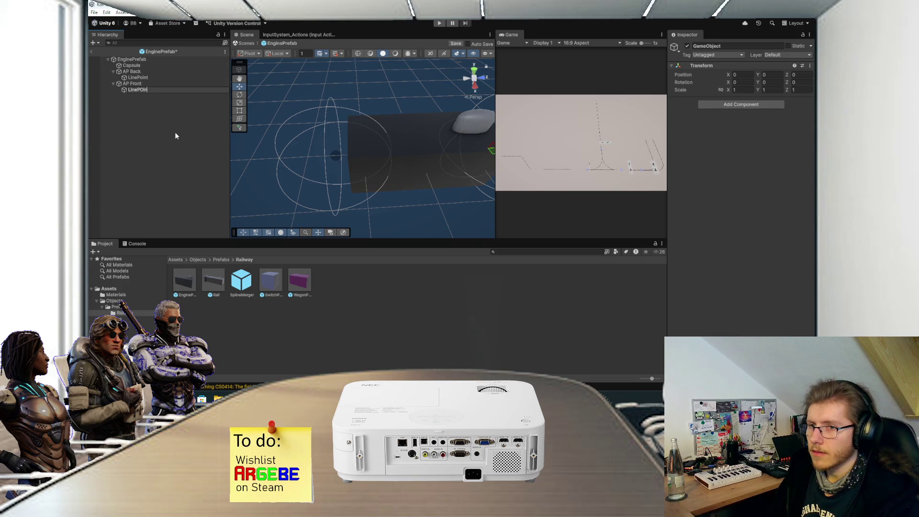
key(Return)
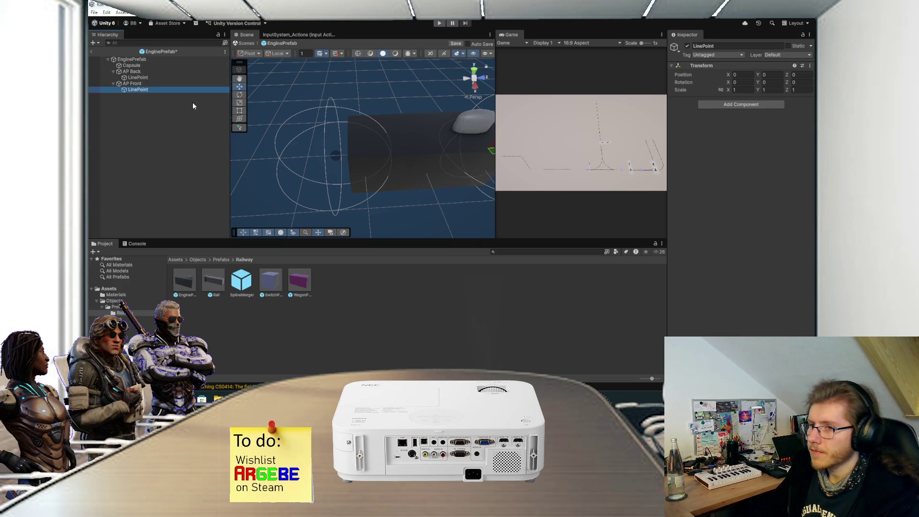
Step: Set AP Front's LinePoint to Position Z -0.1
key(f)
key(w)
drag(424, 154, 421, 151)
click(802, 75)
text(-.1)
key(Return)
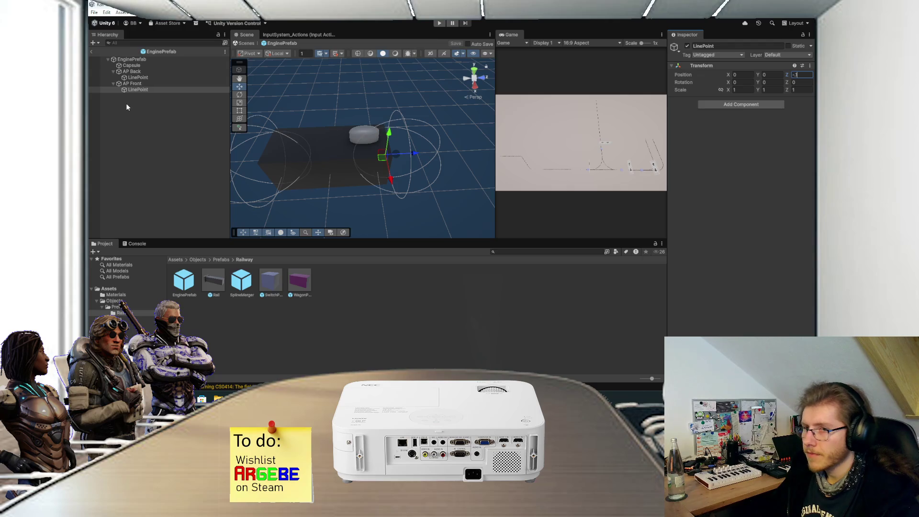
Step: Assign the new LinePoint to AP Front's Line Point field
click(136, 70)
drag(140, 80, 747, 139)
click(132, 84)
mouse_move(132, 90)
mouse_down()
mouse_move(521, 111)
mouse_move(747, 139)
mouse_move(736, 139)
mouse_up()
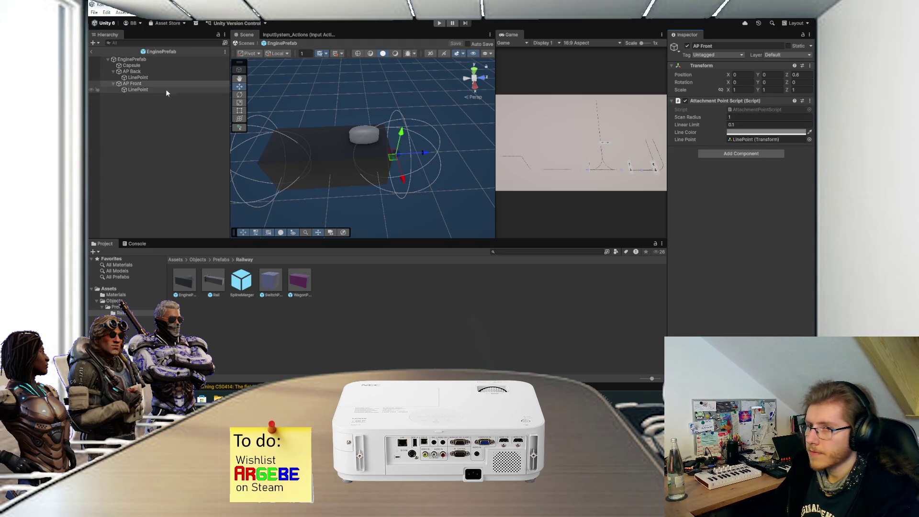
click(155, 70)
click(139, 83)
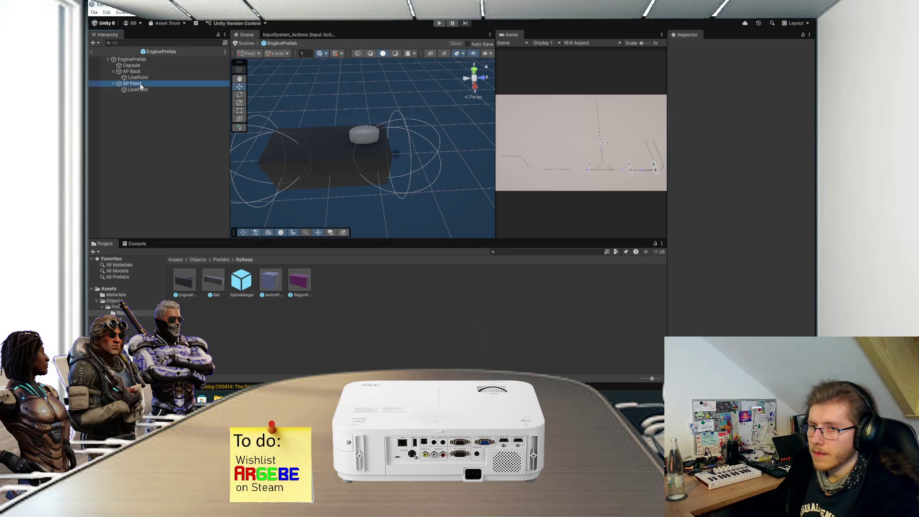
Step: Open WagonPrefab and replace its old attachment points with the engine's AP Back and AP Front
ctrl+click(131, 71)
double_click(298, 282)
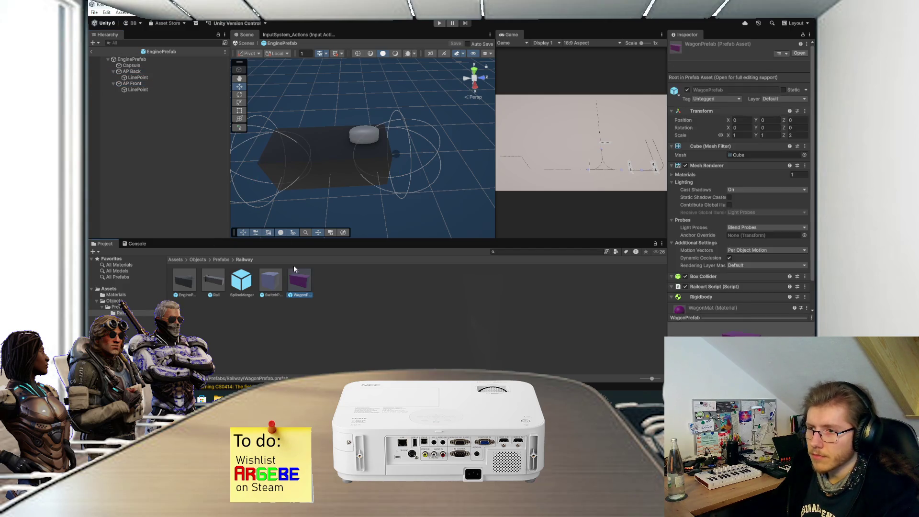
click(137, 66)
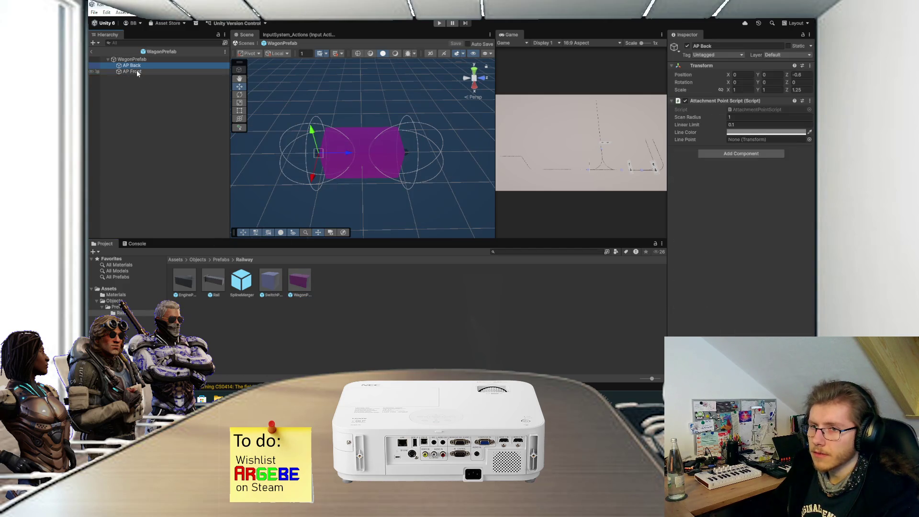
ctrl+click(137, 70)
key(Delete)
key(ctrl+z)
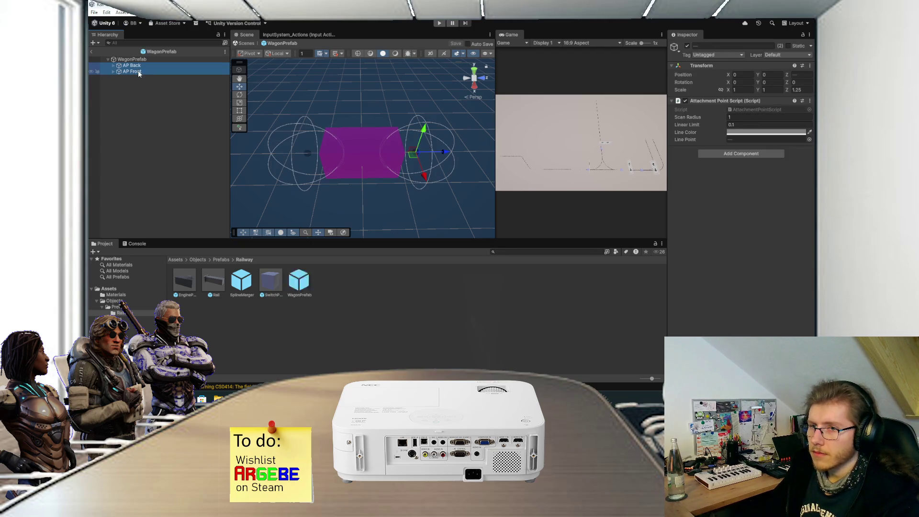
Step: Set the wagon's AP Back to Z -0.5 and AP Front to Z 0.5, then save the prefab
click(133, 65)
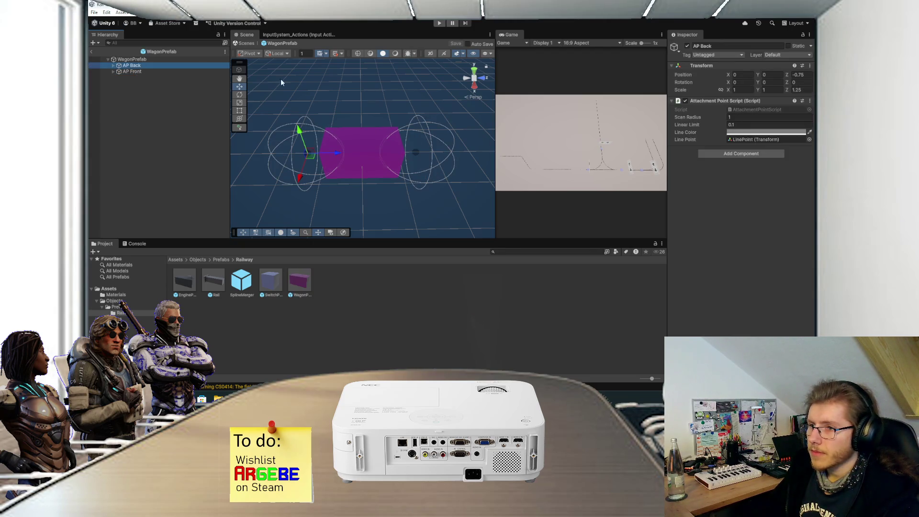
double_click(805, 75)
text(-.5)
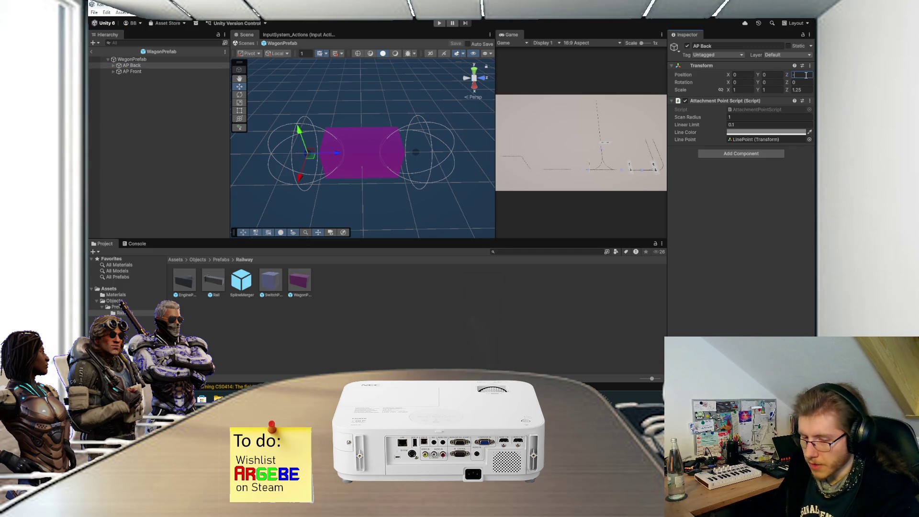
click(132, 71)
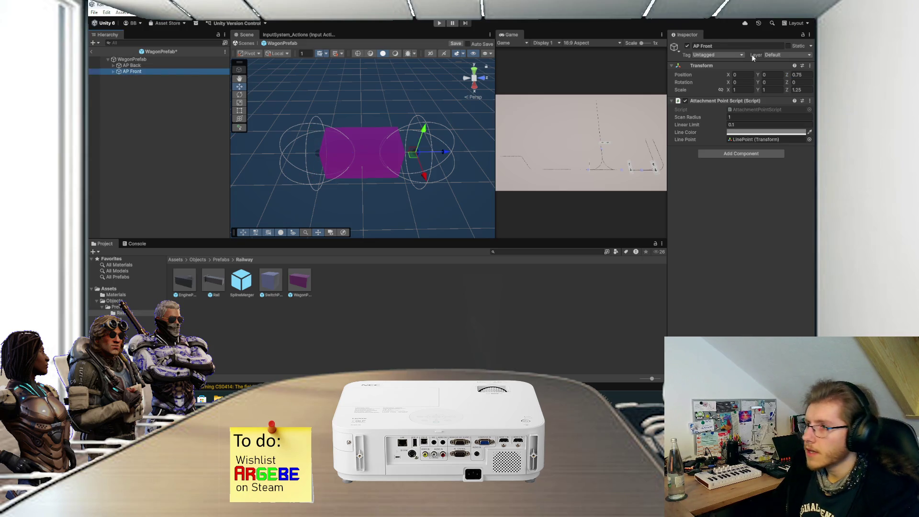
double_click(802, 75)
text(.5)
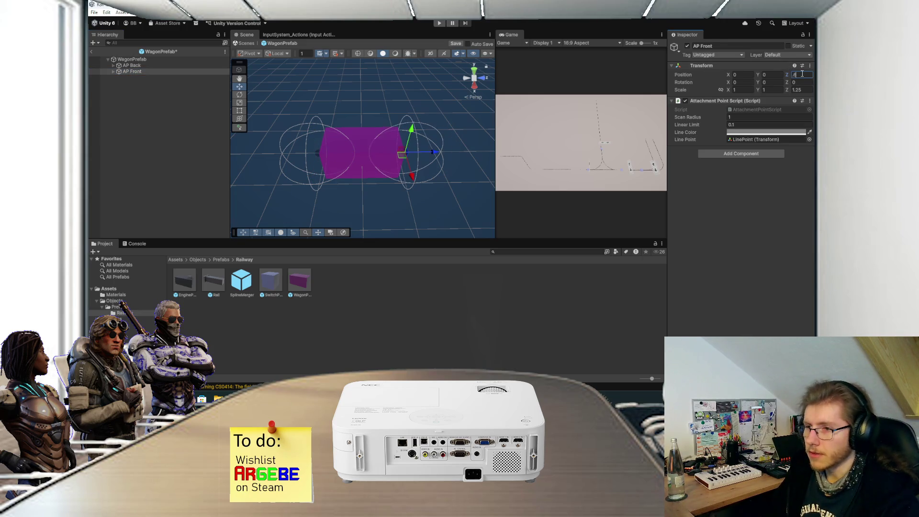
click(259, 139)
key(ctrl+s)
Step: Check AP Front's LinePoint child, then return to SampleScene and start Play mode
drag(287, 155, 230, 129)
click(113, 71)
click(130, 78)
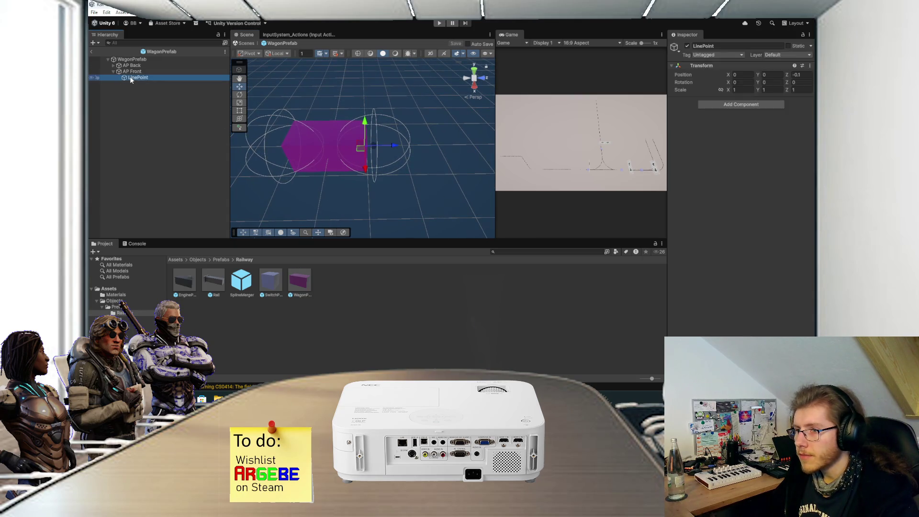
click(112, 72)
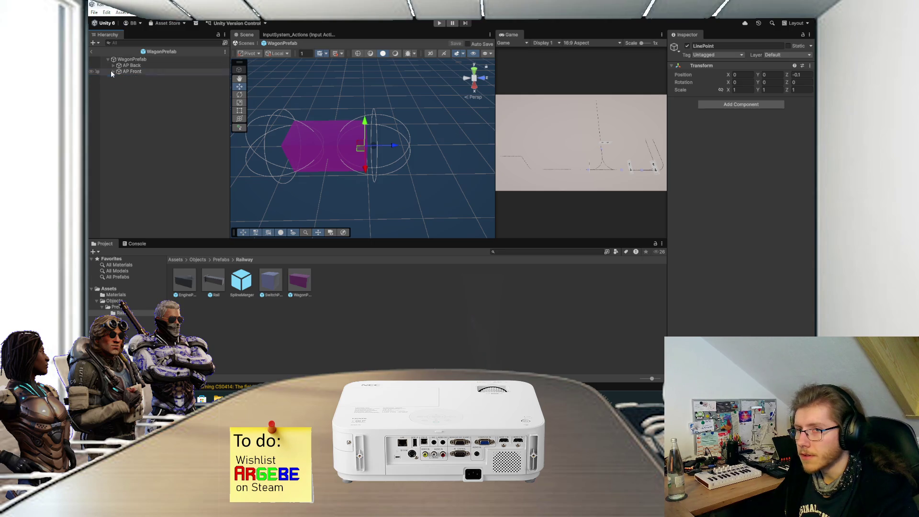
click(93, 51)
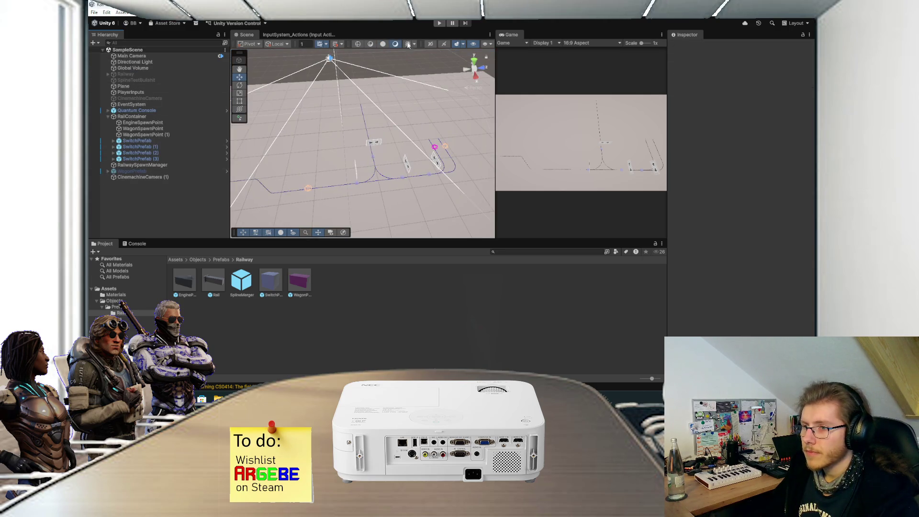
click(439, 23)
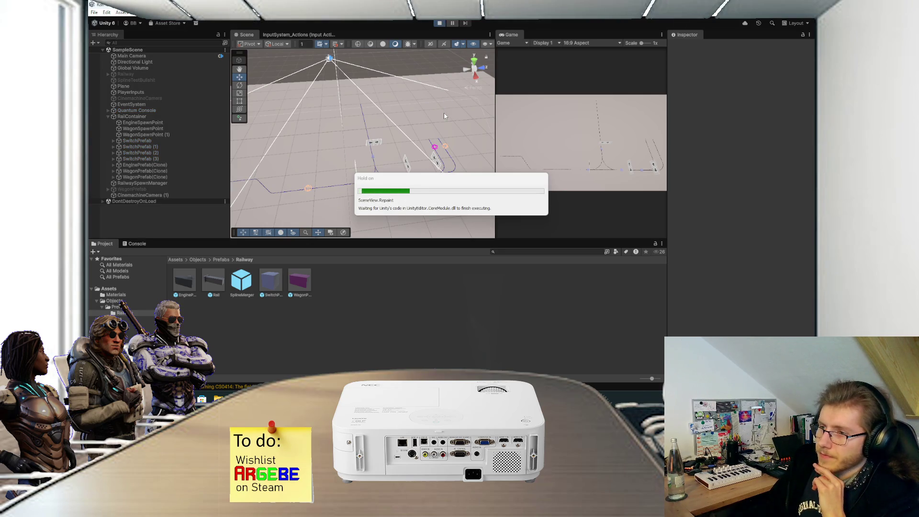
Step: Zoom and orbit around the coupled engine and magenta wagon on the lower track, then maximize the view
scroll(304, 177, up, 5)
mouse_move(303, 181)
mouse_down()
mouse_move(413, 139)
mouse_move(577, 131)
mouse_up()
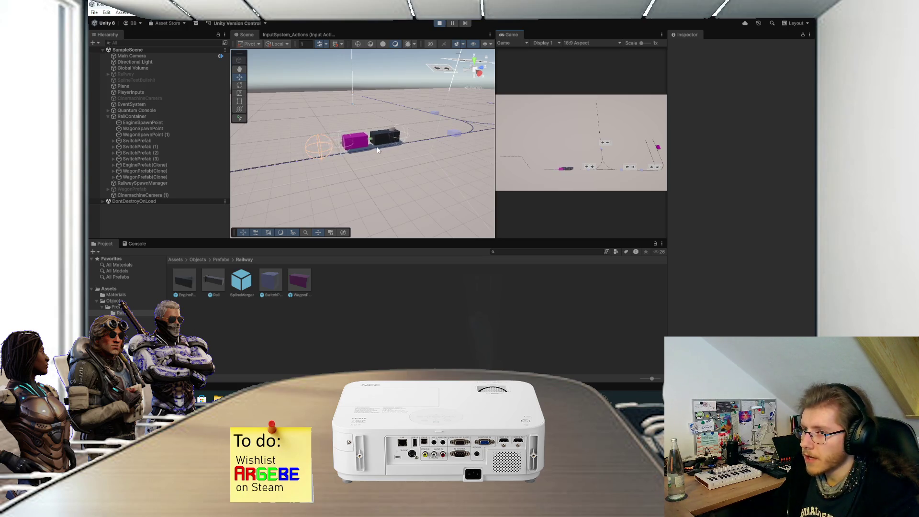
drag(398, 189, 363, 141)
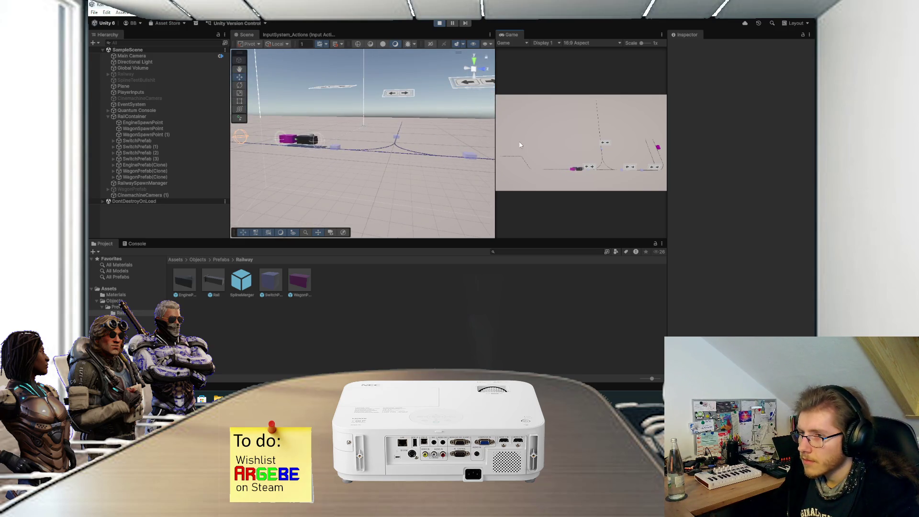
scroll(385, 134, up, 5)
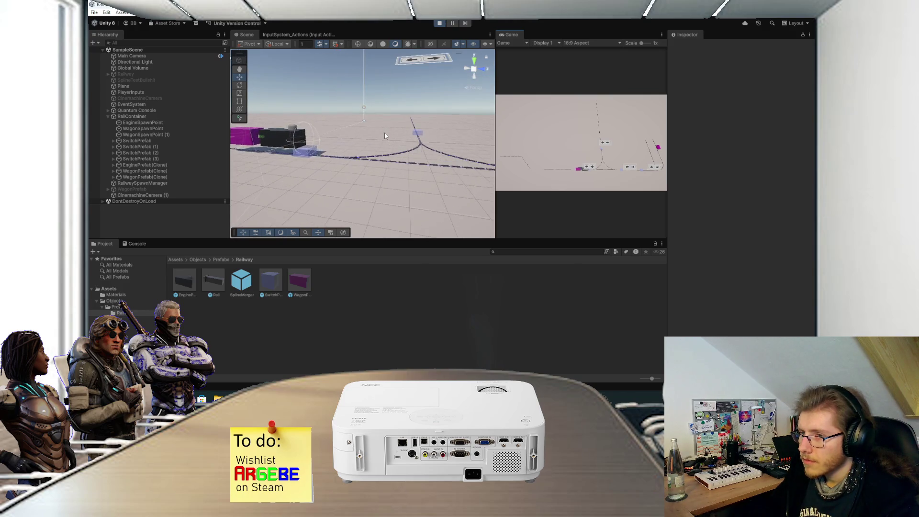
drag(384, 135, 457, 148)
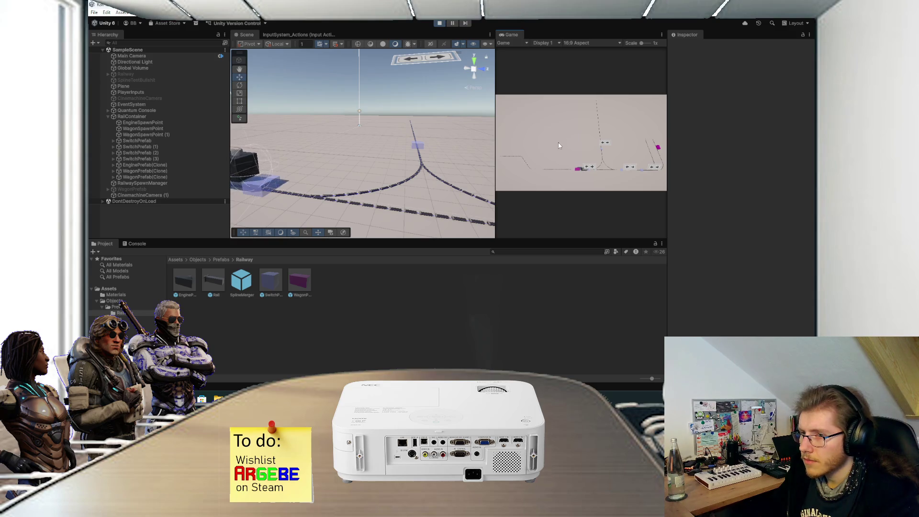
key(shift+space)
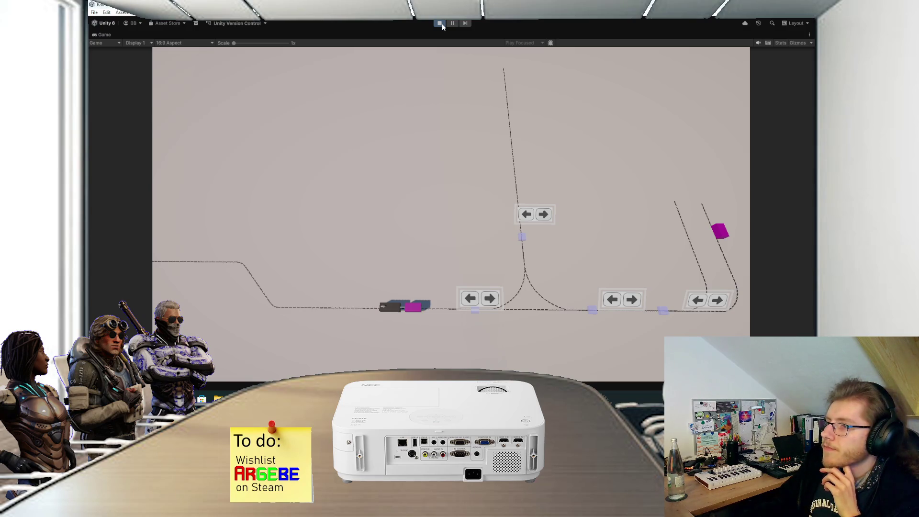
Step: Stop the running game after watching the coupled train travel the rails
click(440, 24)
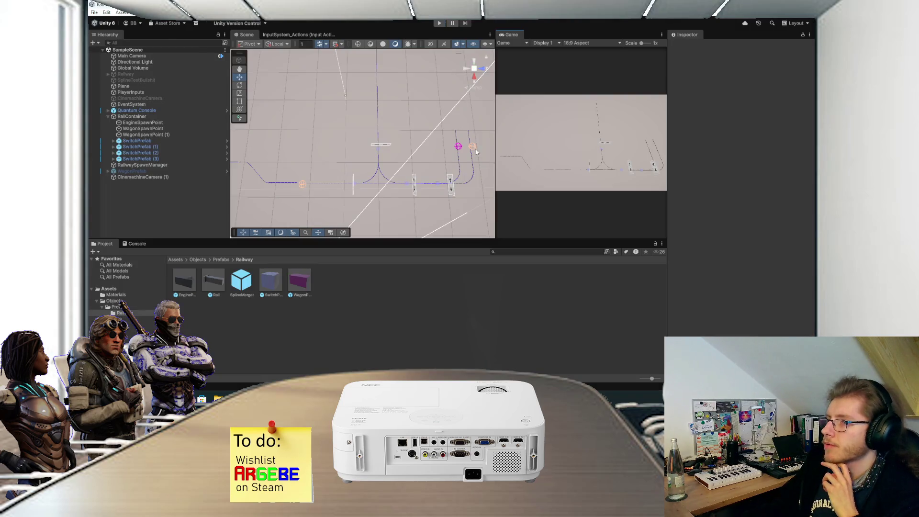
Step: Orbit around the track and select the original WagonSpawnPoint
scroll(459, 153, up, 5)
mouse_move(434, 159)
mouse_down()
mouse_move(411, 151)
mouse_move(343, 86)
mouse_up()
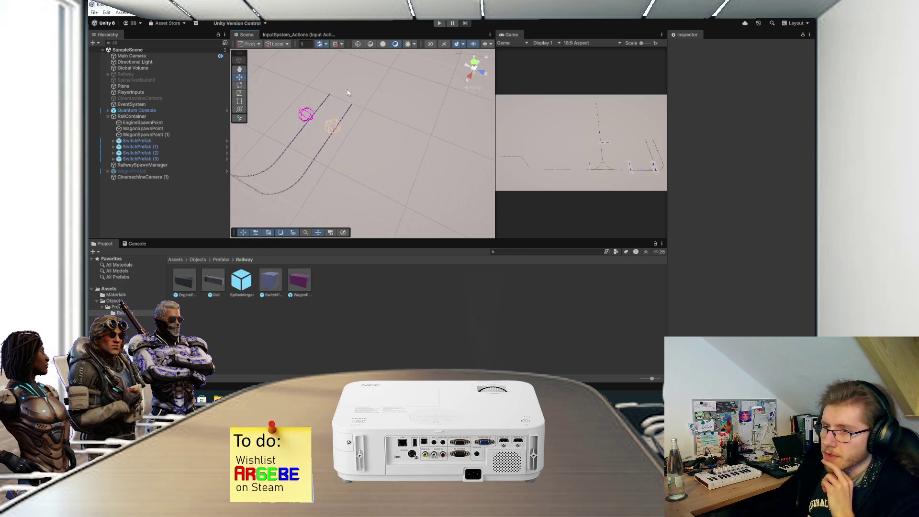
mouse_move(377, 137)
mouse_down()
mouse_move(335, 127)
mouse_move(412, 139)
mouse_move(317, 115)
mouse_up()
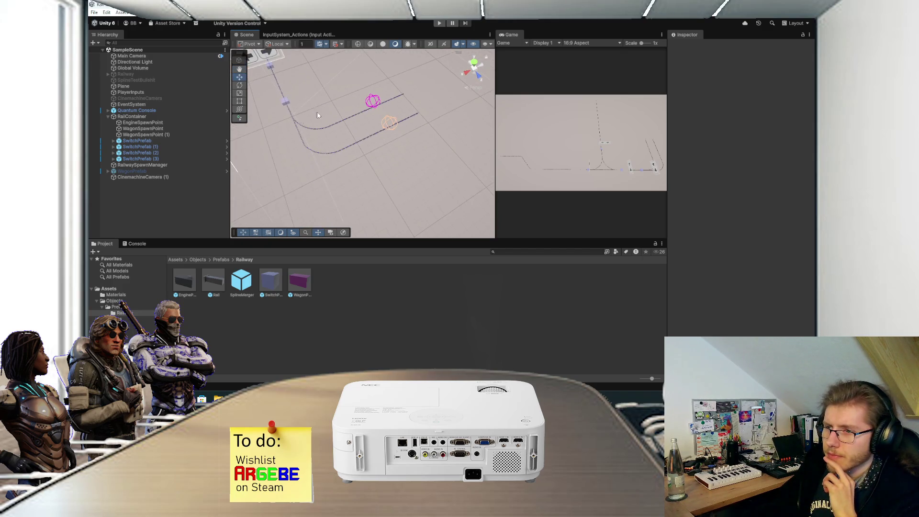
click(172, 122)
click(173, 134)
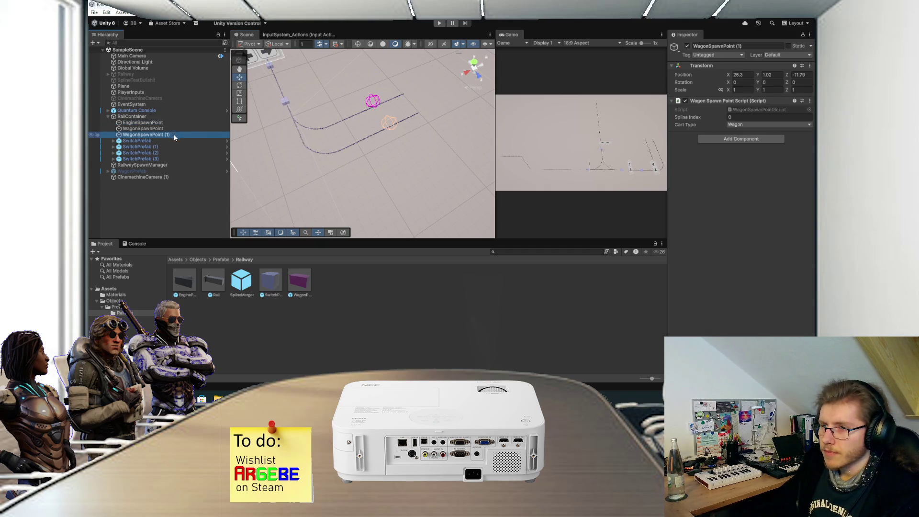
click(174, 129)
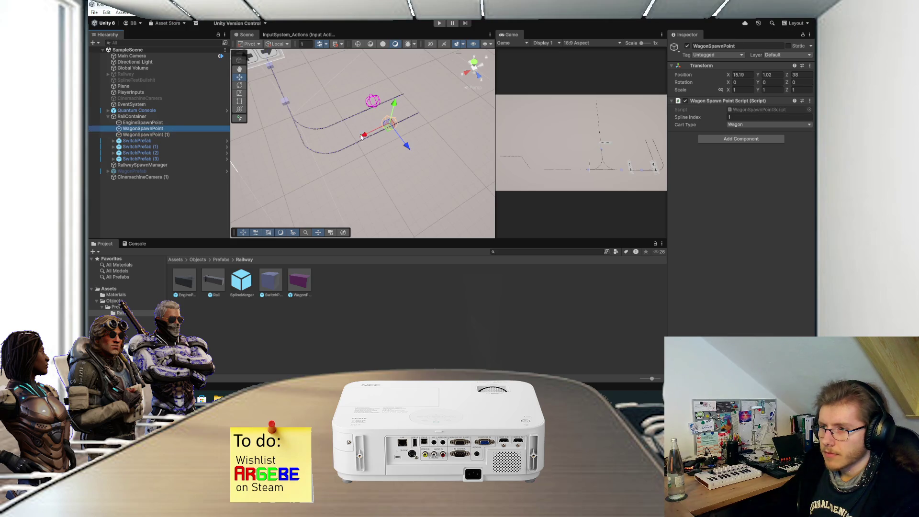
Step: Duplicate WagonSpawnPoint and shift the original and its copy along X to fit three wagons
key(ctrl+d)
drag(365, 136, 338, 148)
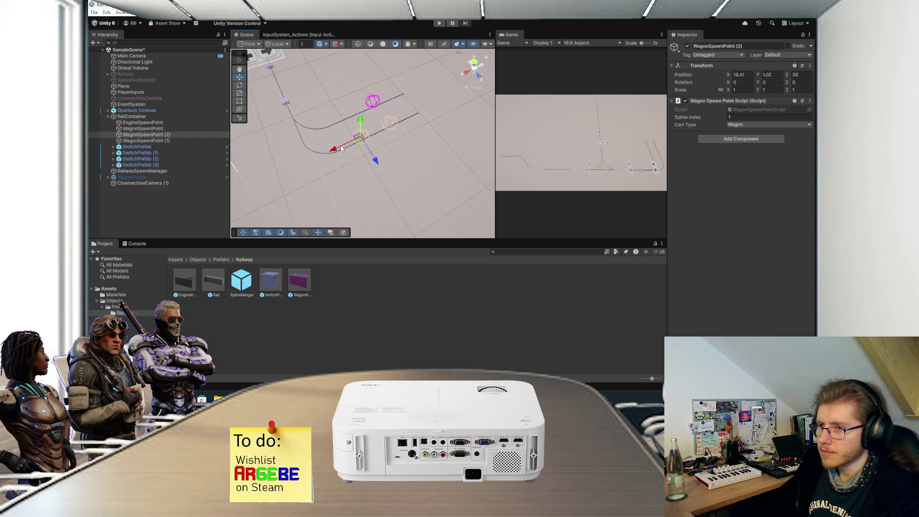
scroll(375, 143, up, 3)
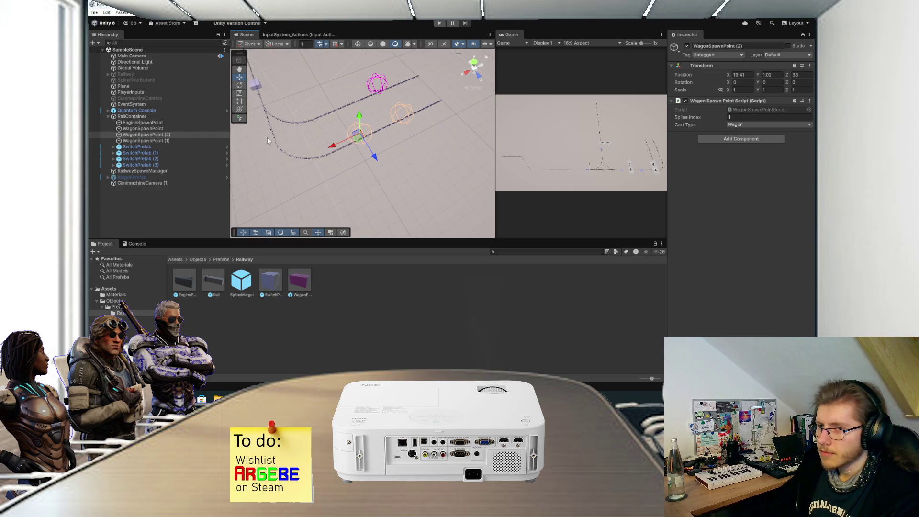
click(167, 129)
ctrl+click(170, 135)
drag(332, 145, 353, 145)
Step: Save the scene and run it to test cart spawning
key(ctrl+s)
mouse_move(438, 142)
mouse_down()
mouse_move(378, 153)
mouse_move(419, 39)
mouse_up()
click(199, 191)
click(439, 23)
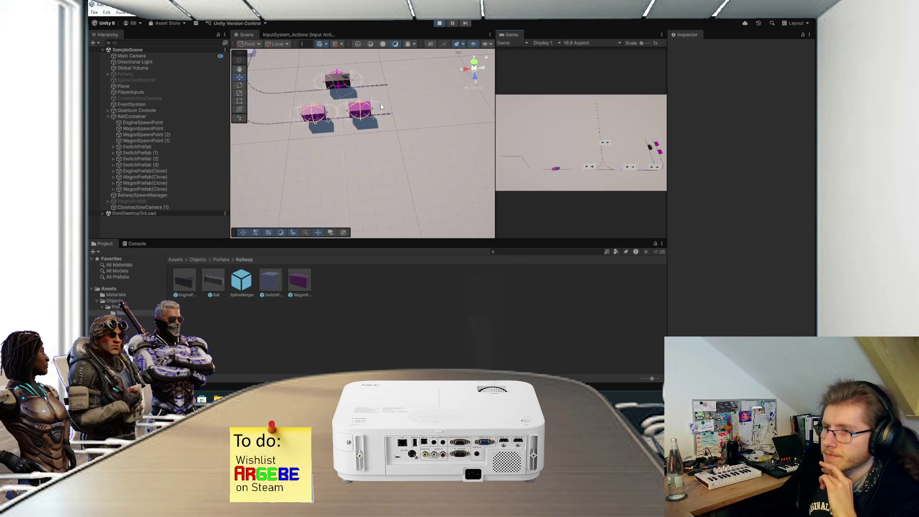
Step: Inspect the spawned WagonPrefab clones and WagonSpawnPoint (2), undoing a trial nudge of them
scroll(288, 99, up, 4)
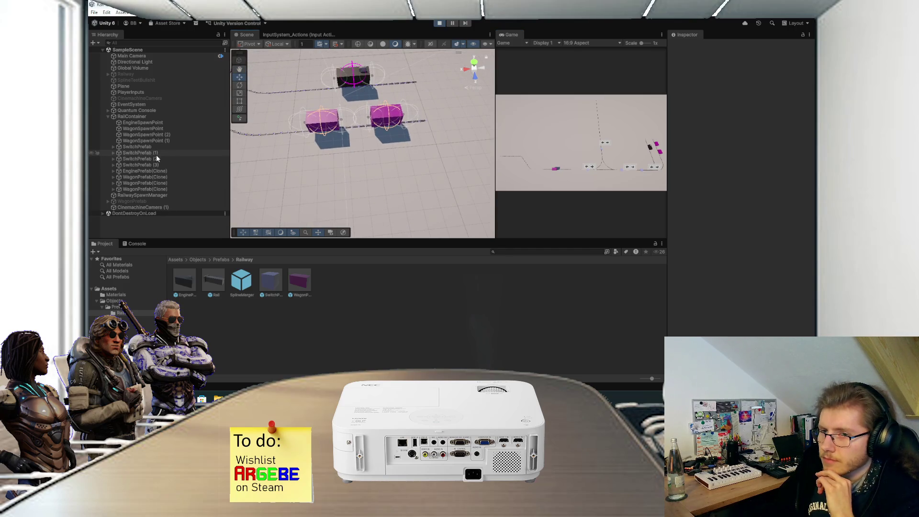
click(151, 177)
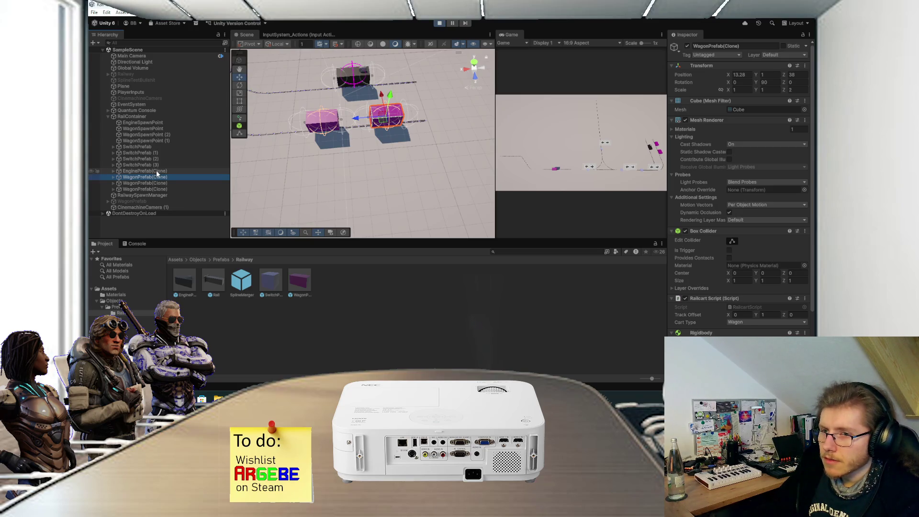
click(156, 182)
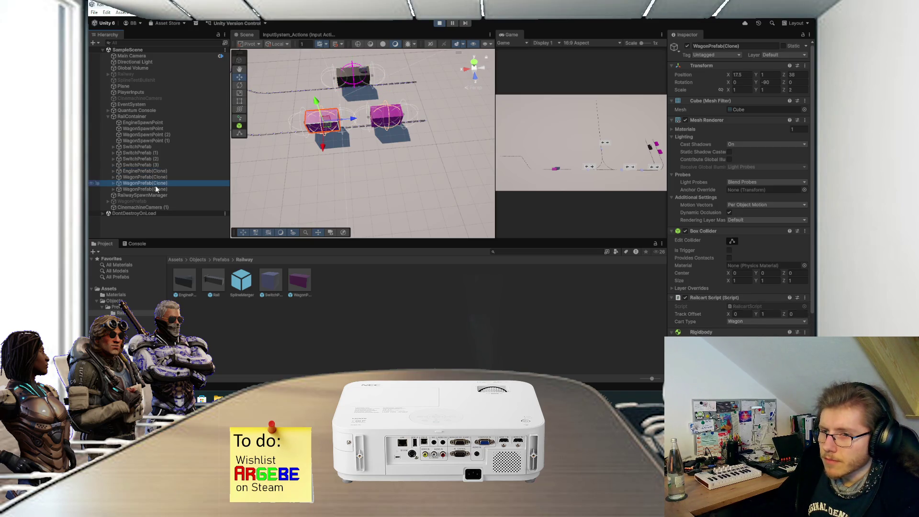
click(157, 136)
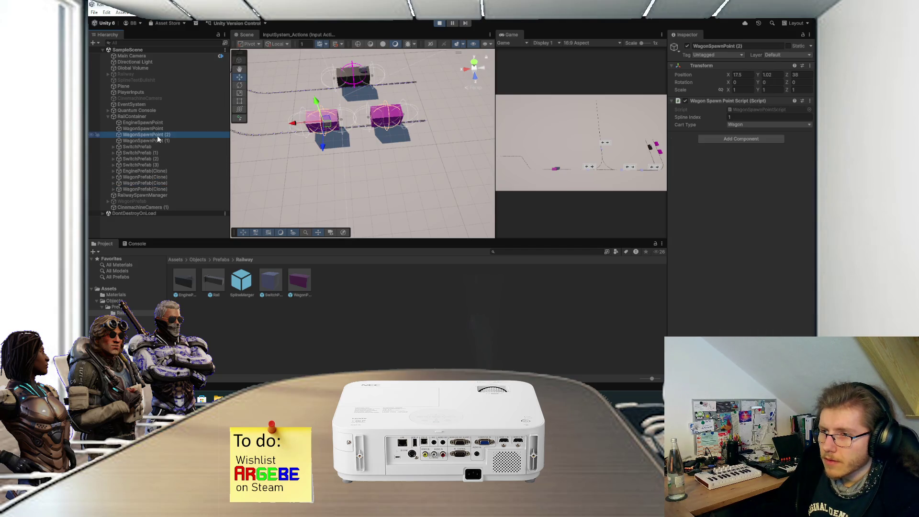
shift+click(156, 183)
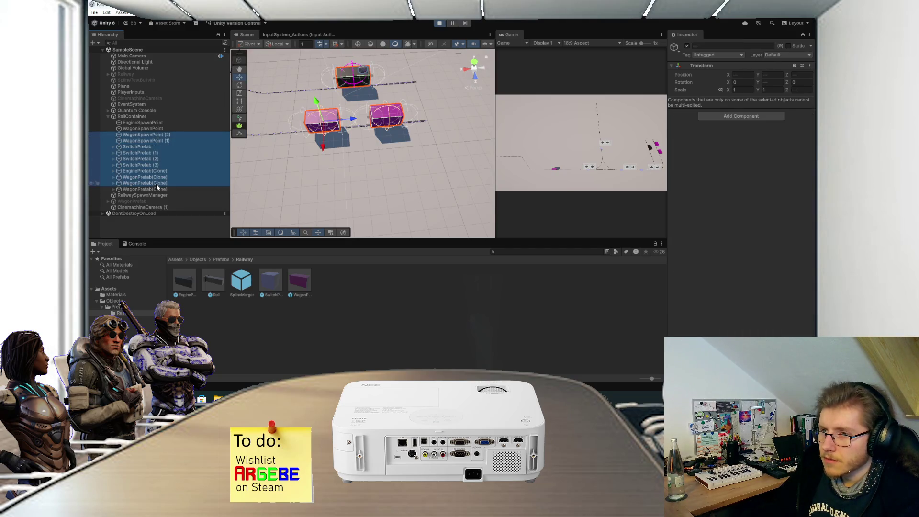
drag(349, 123, 355, 125)
click(176, 134)
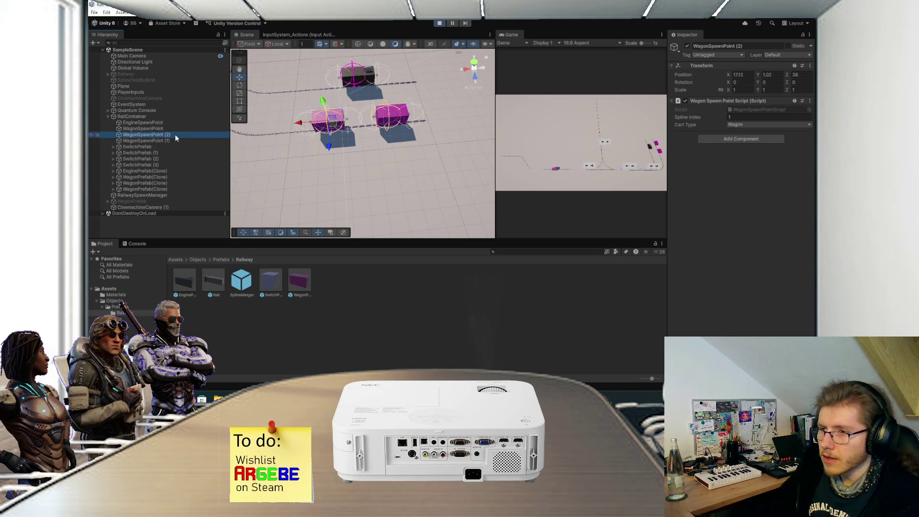
key(ctrl+z)
key(ctrl+z)
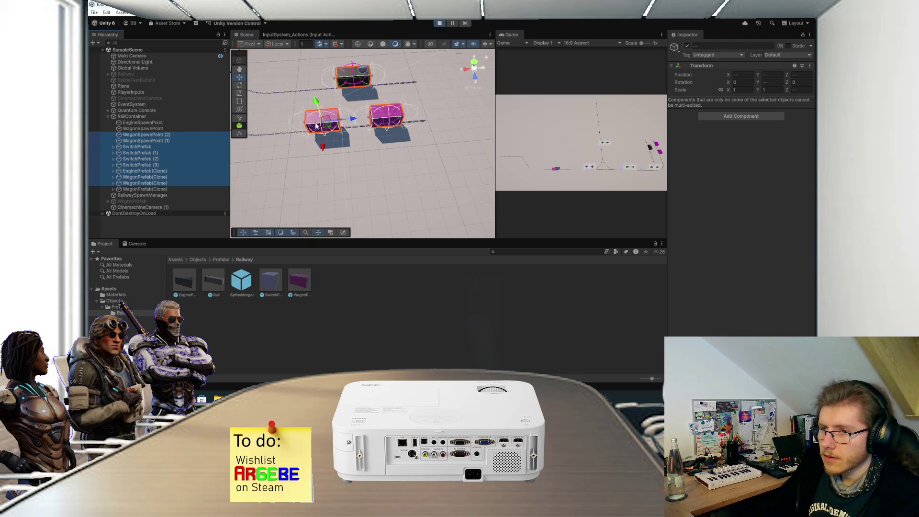
Step: Shift WagonSpawnPoint (2) and a spawned wagon clone together along X
click(331, 126)
click(336, 130)
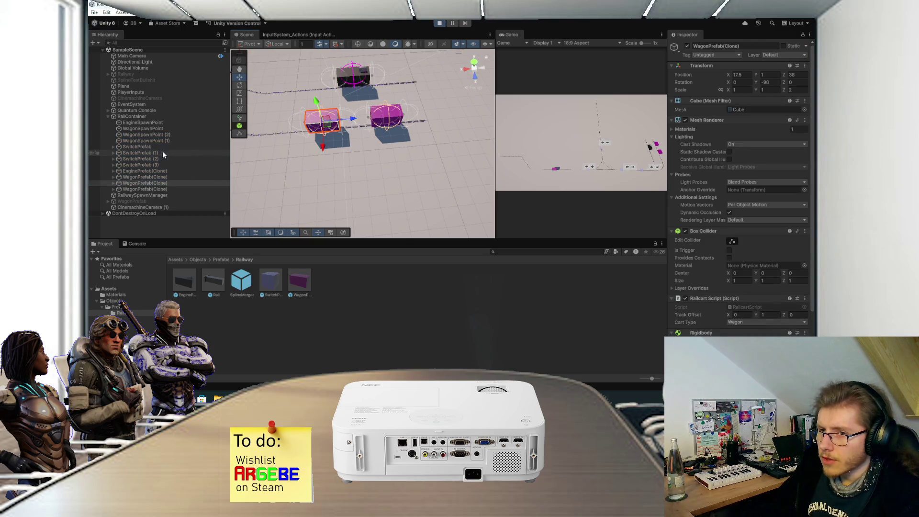
click(156, 135)
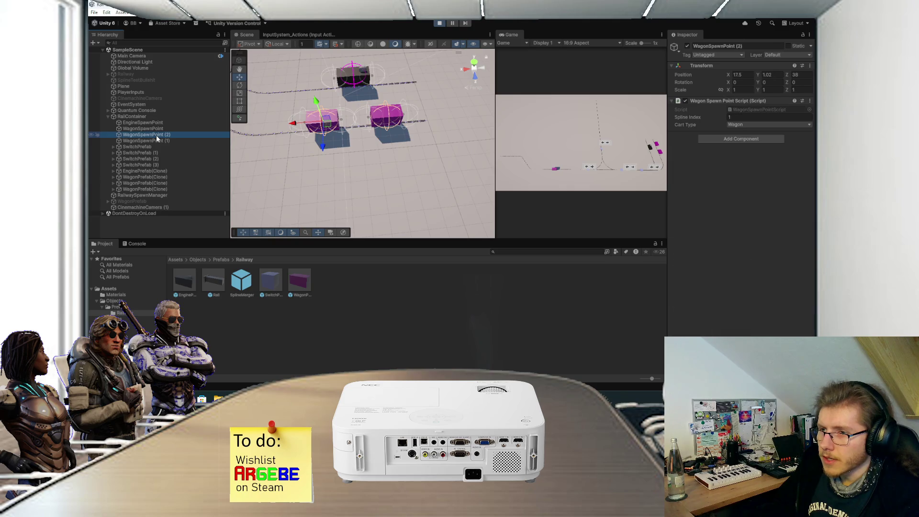
ctrl+click(152, 183)
drag(355, 122, 374, 123)
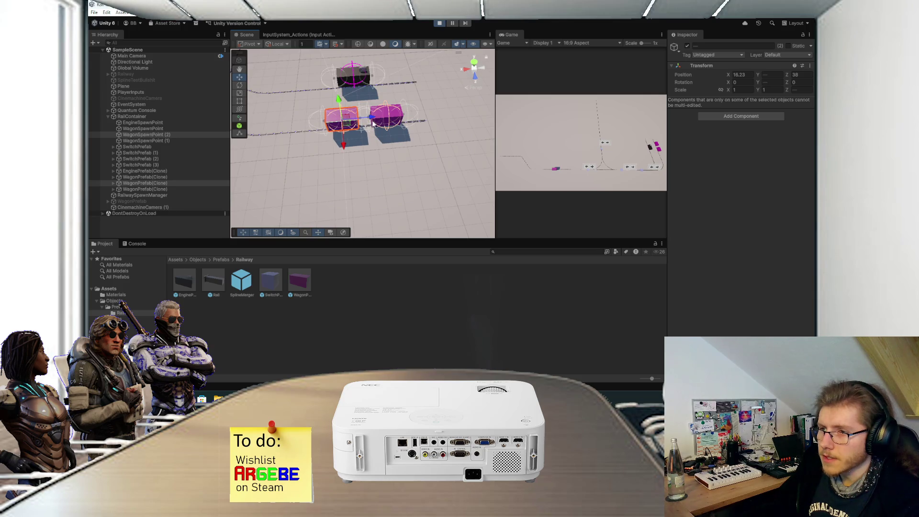
Step: Set WagonSpawnPoint (2) Position X to 16 and stop the test run
click(166, 135)
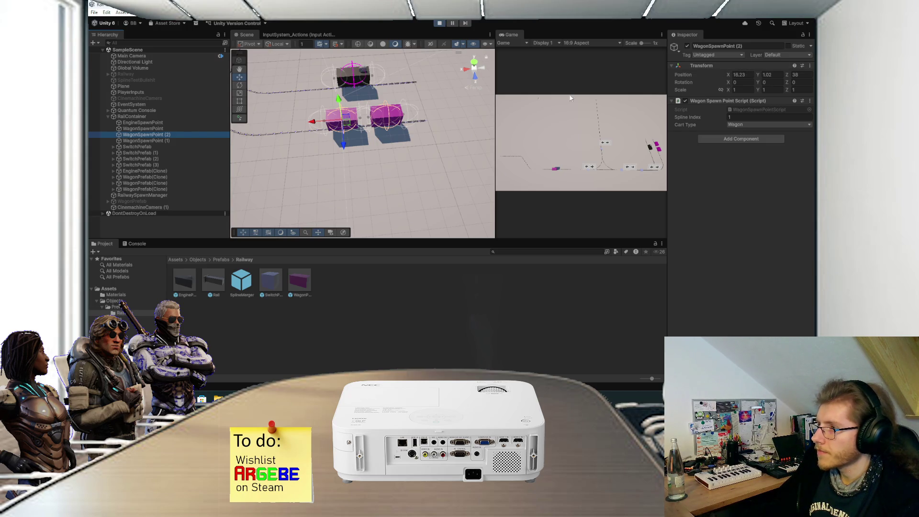
click(740, 75)
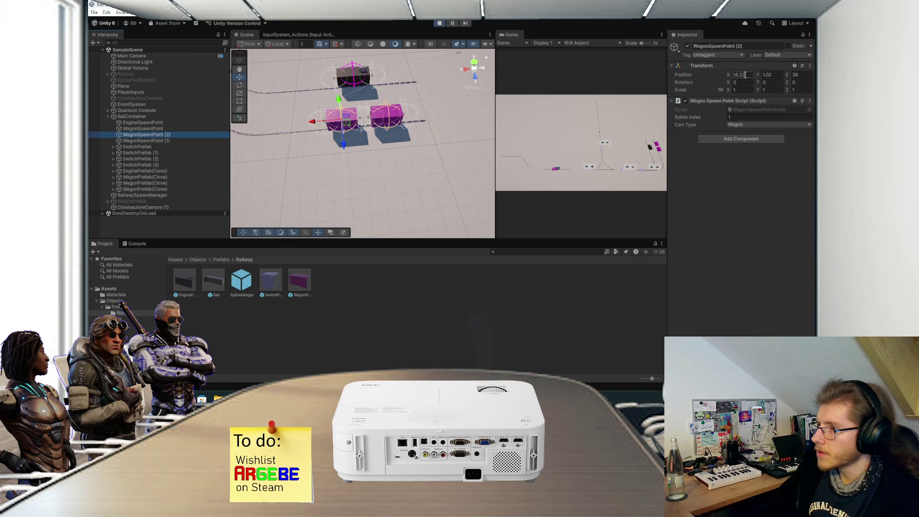
text(16)
scroll(383, 152, up, 3)
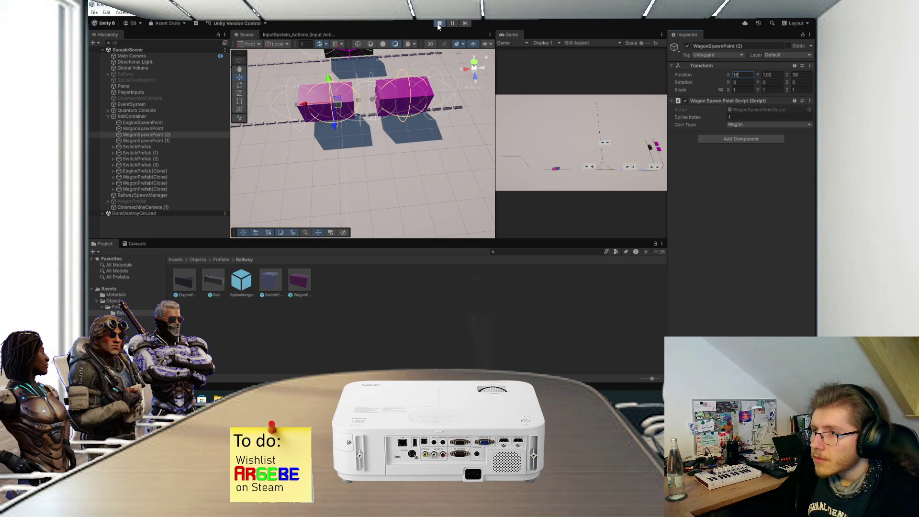
click(438, 23)
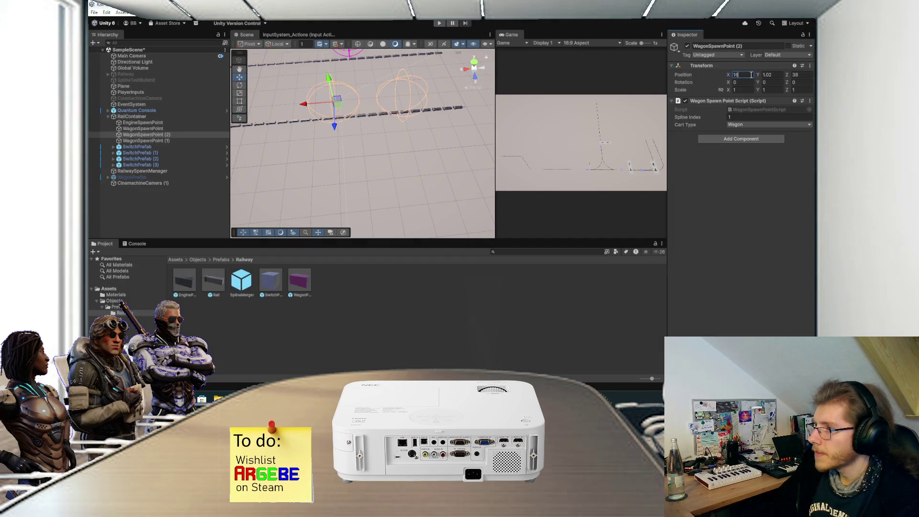
mouse_move(441, 125)
mouse_down()
mouse_move(421, 167)
mouse_move(429, 151)
mouse_up()
drag(319, 149, 337, 224)
Step: In RailwaySpawnManager.cs, start a new line after the spawn loop in Setup
key(alt+Tab)
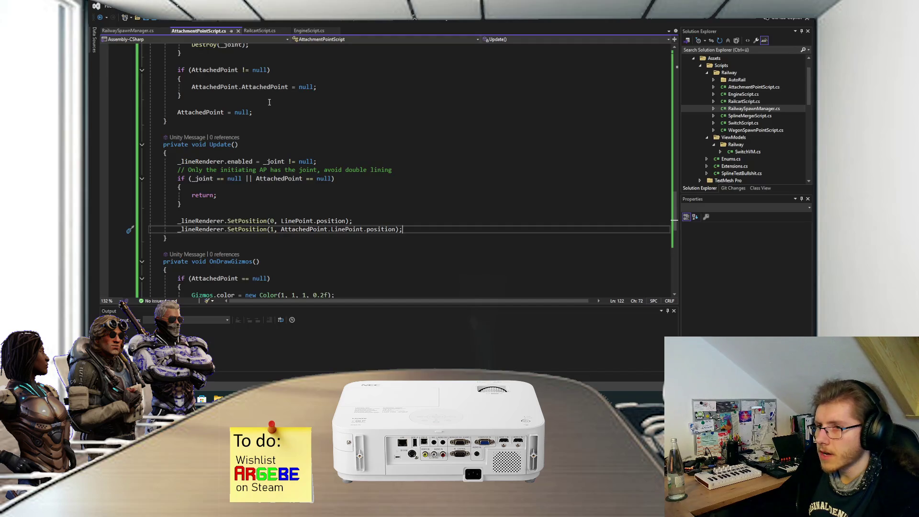
click(128, 30)
scroll(263, 158, down, 8)
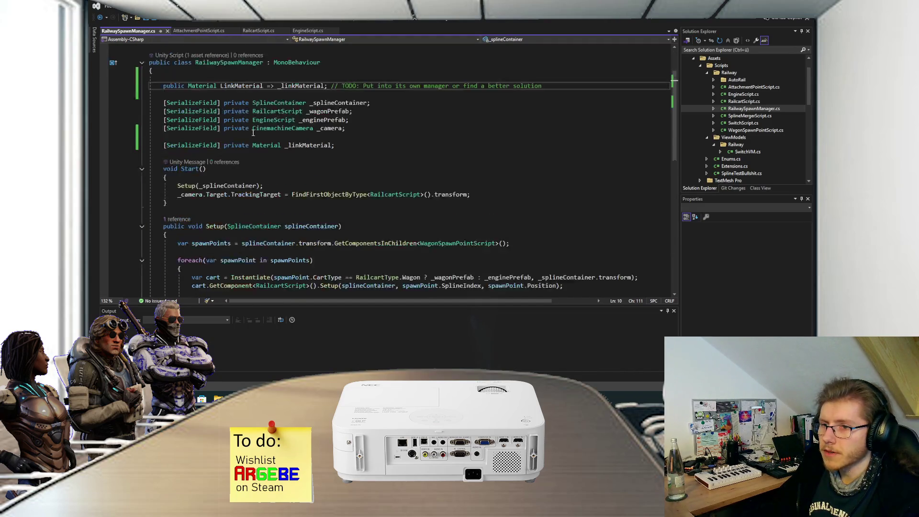
scroll(205, 214, up, 3)
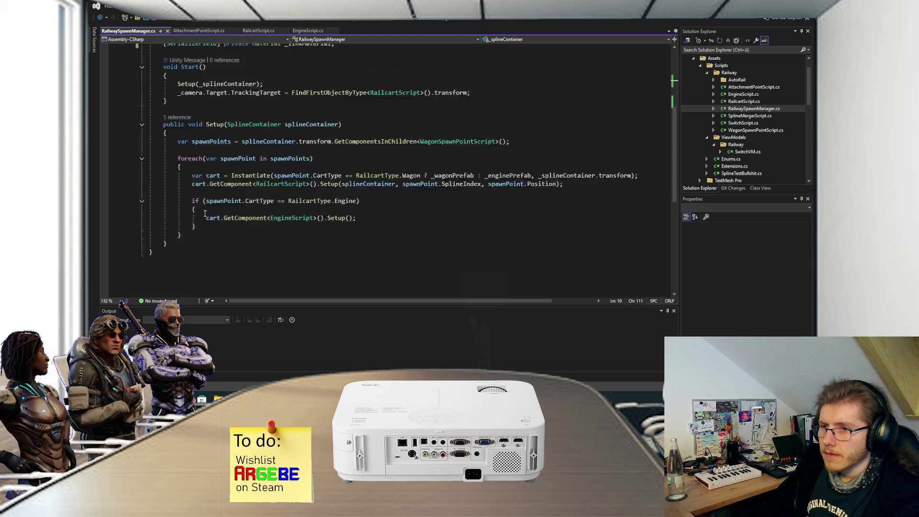
scroll(215, 225, down, 2)
click(227, 235)
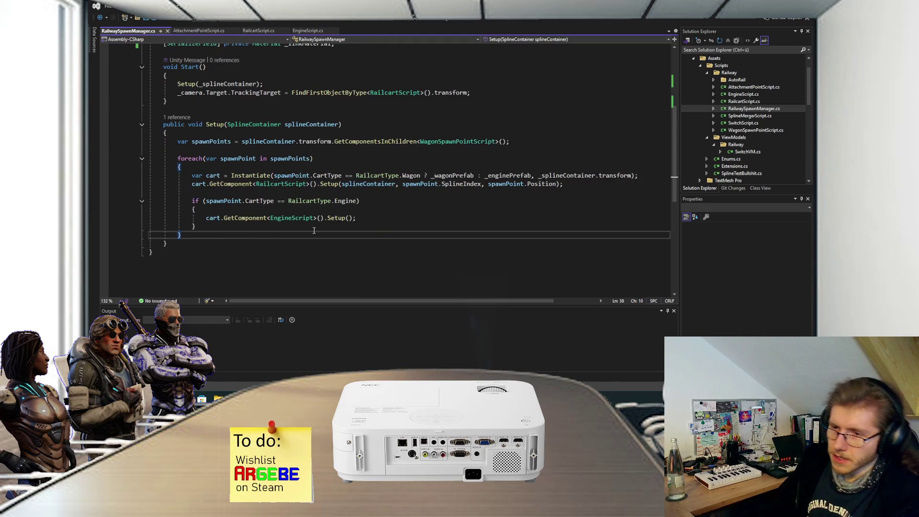
scroll(313, 230, down, 2)
key(Return)
key(Return)
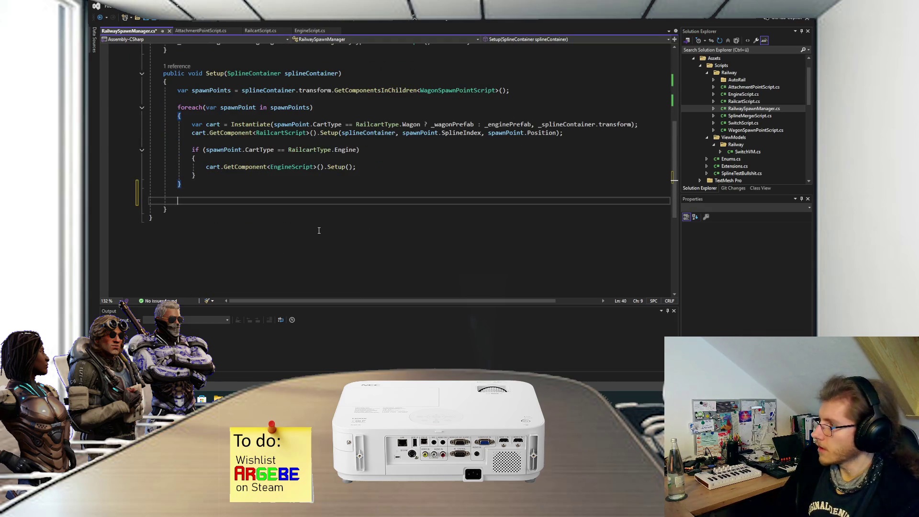
Step: Write foreach (var cart in FindObjectsByType<RailcartScript>(FindObjectsSortMode.None))
text(foreach(var )
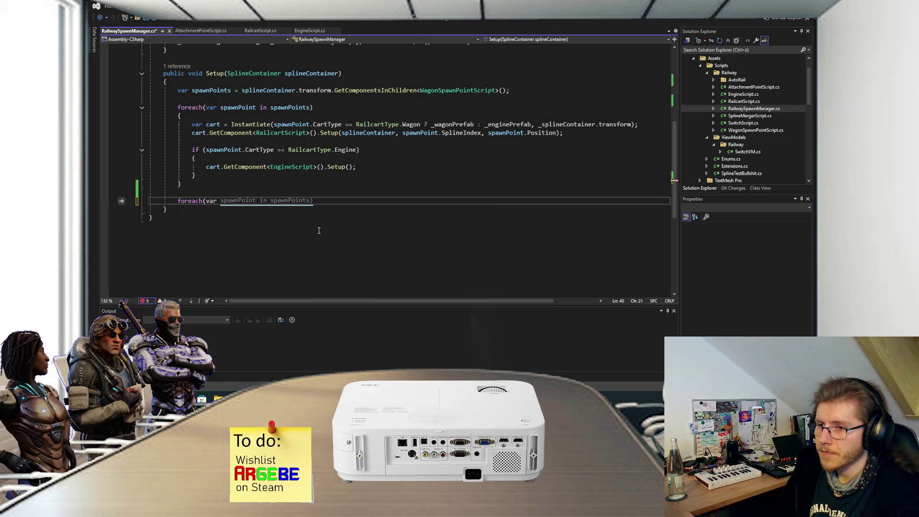
text(cart in)
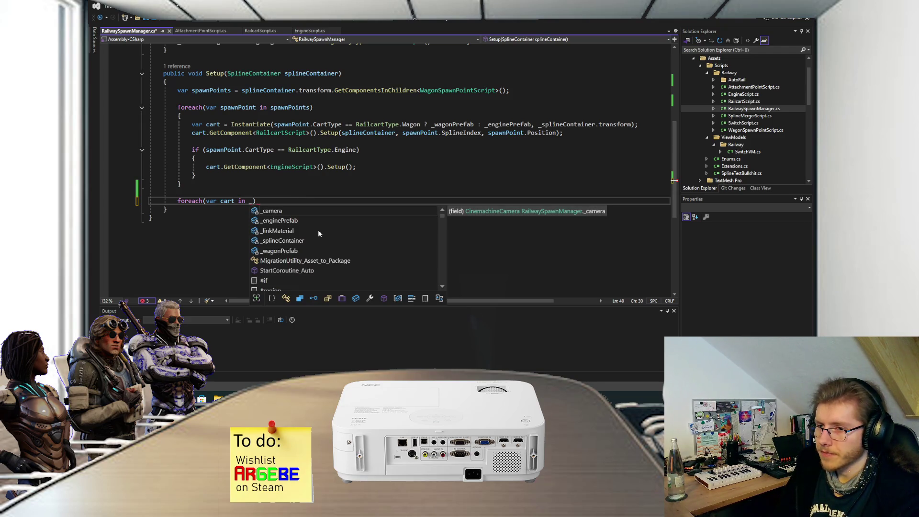
text( FInd)
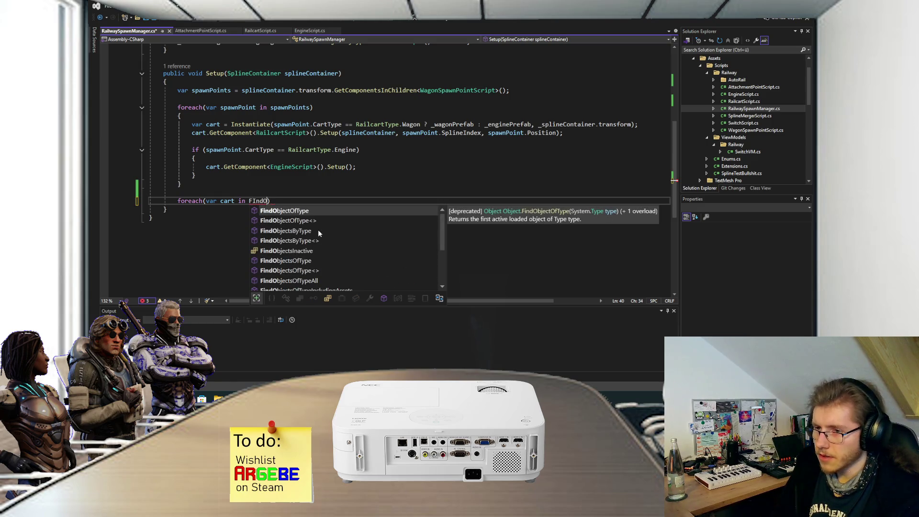
text(objects)
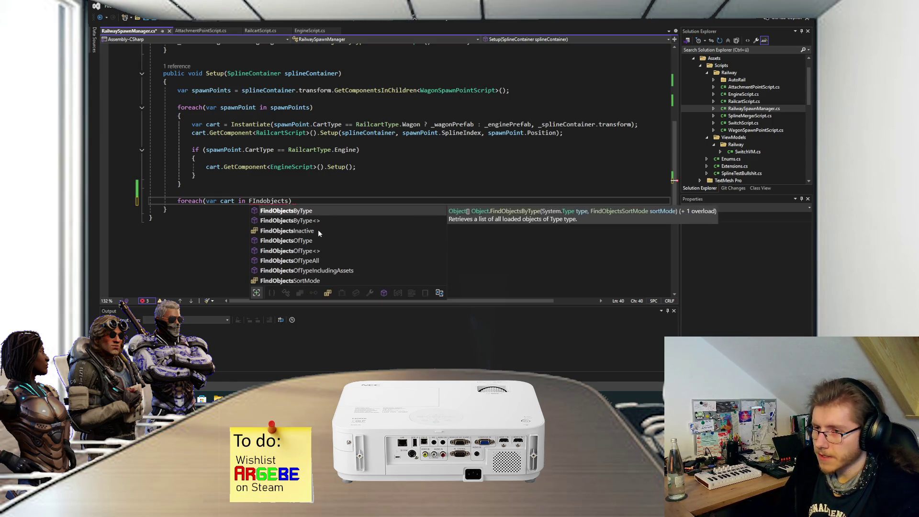
key(Tab)
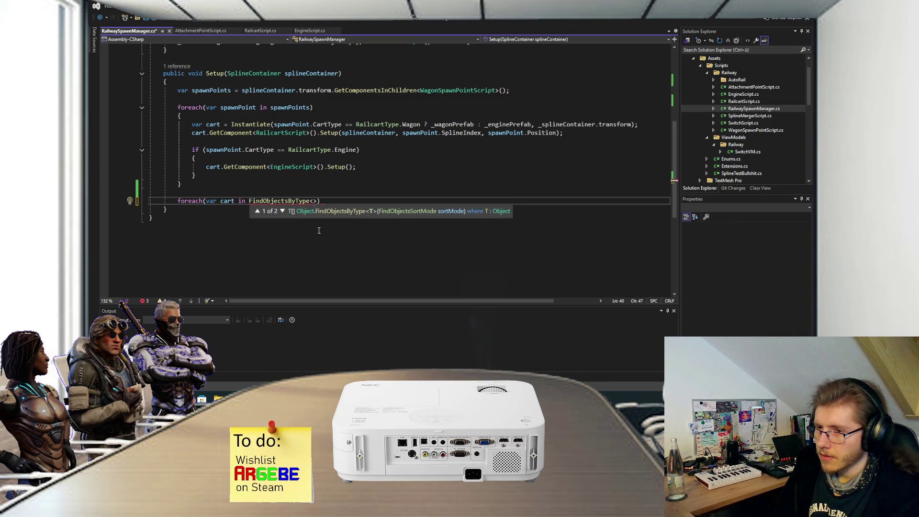
text(Railcart)
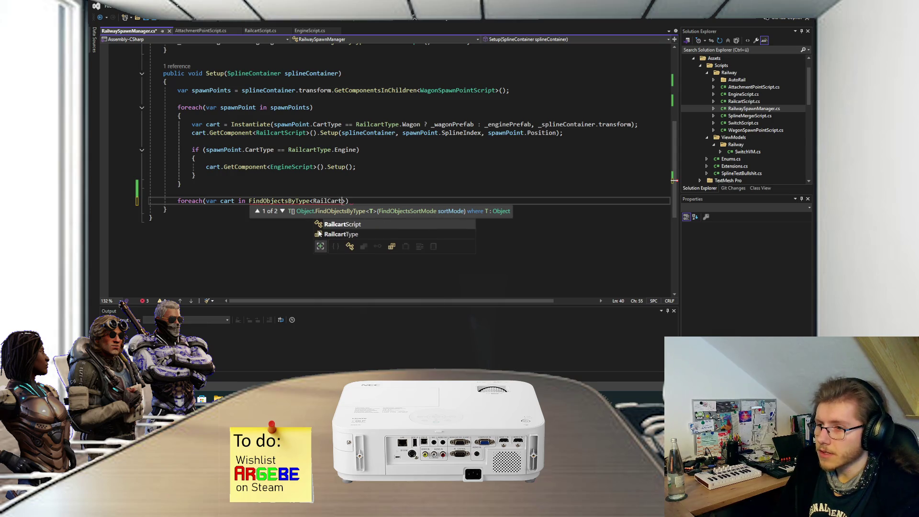
key(Tab)
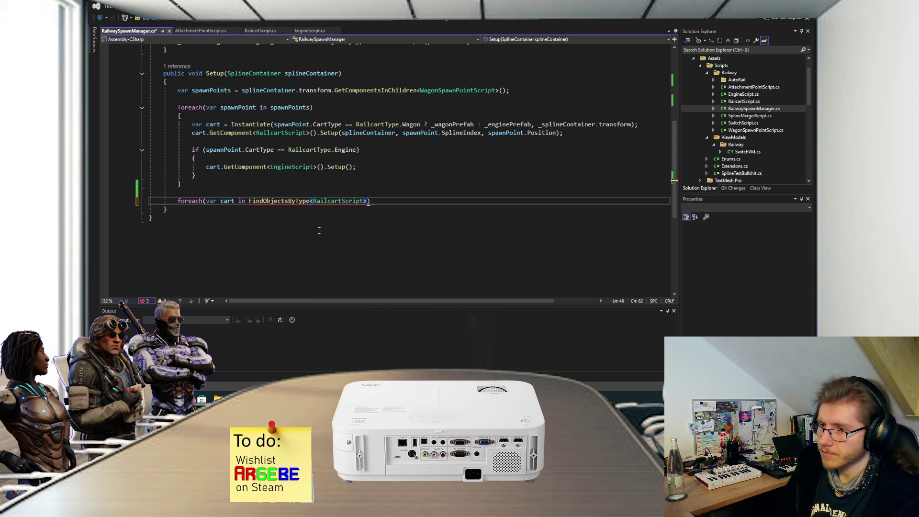
text(()
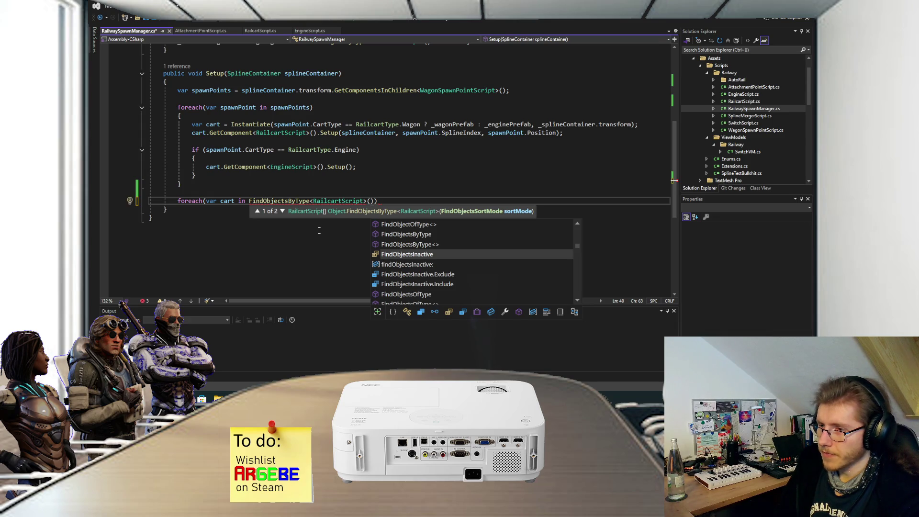
text(SortMOde)
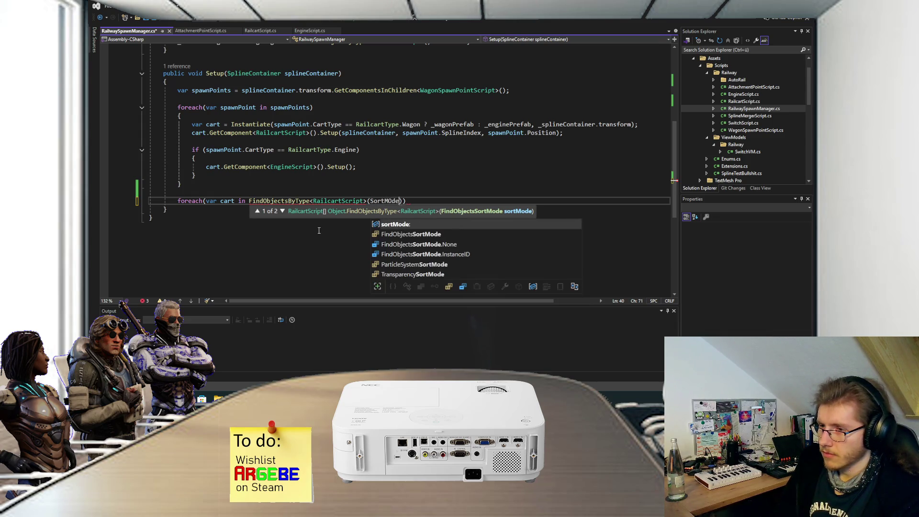
key(Down)
key(Tab)
text(.)
key(Down)
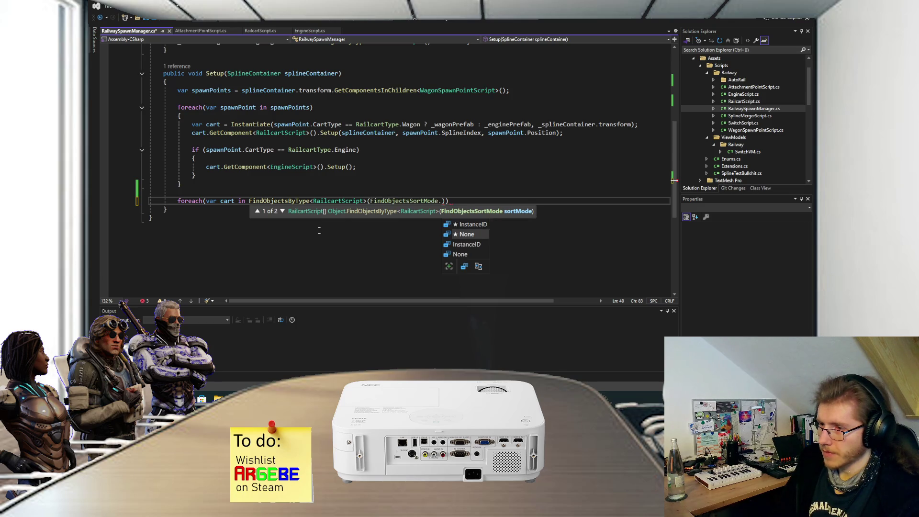
key(Tab)
text())
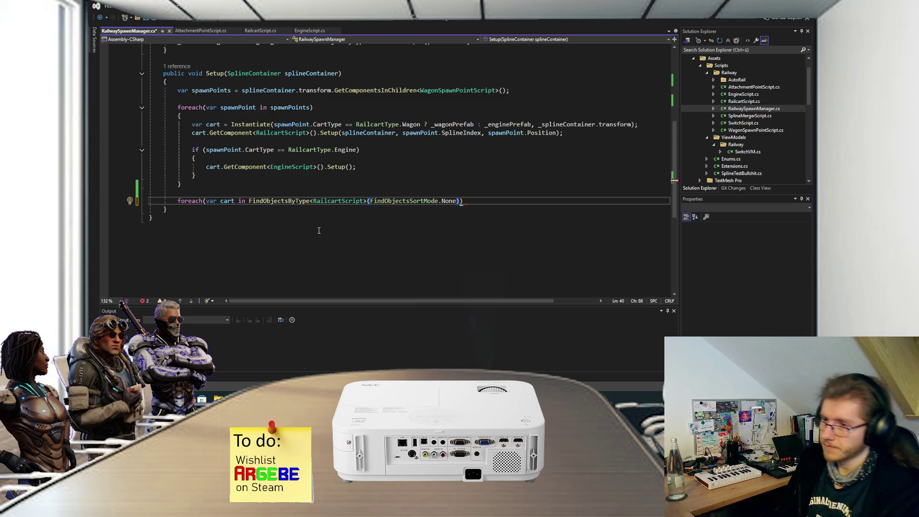
Step: Remove the stray dot, open braces for the cart loop body, and save
text(.)
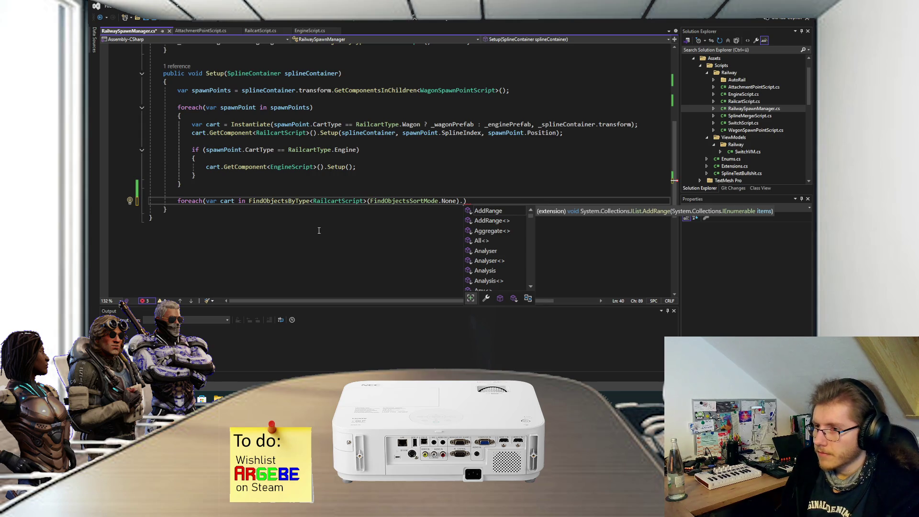
key(BackSpace)
key(Return)
text({)
key(Return)
key(ctrl+s)
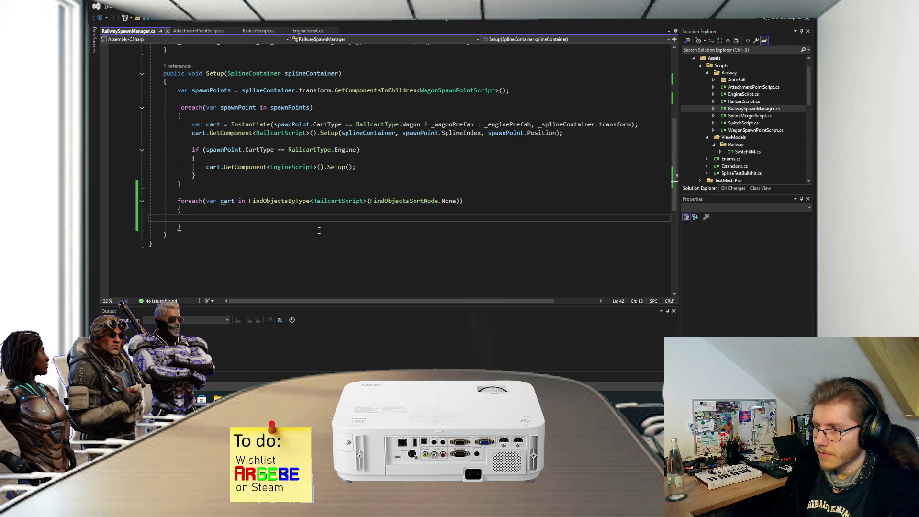
Step: Try and then delete a nested attachment loop inside the cart loop, saving again
text(cart.)
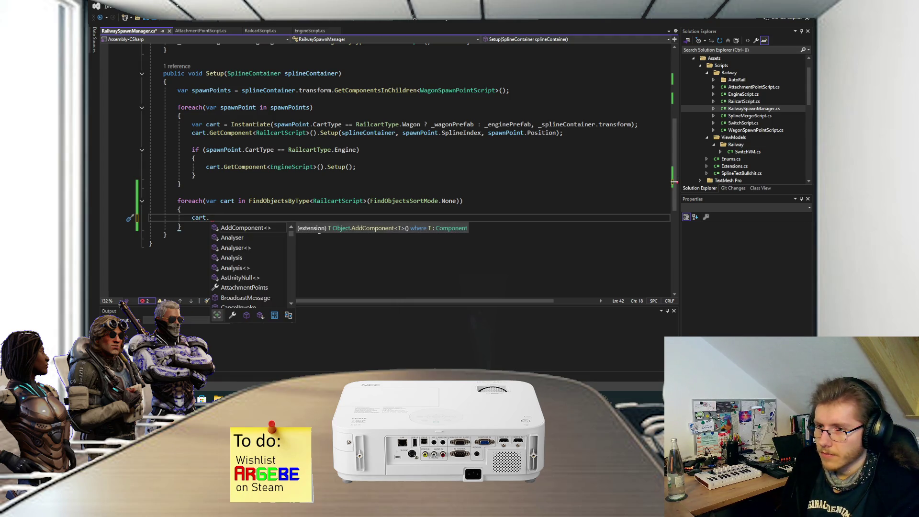
key(BackSpace)
key(BackSpace)
key(BackSpace)
text(foreach(var atta)
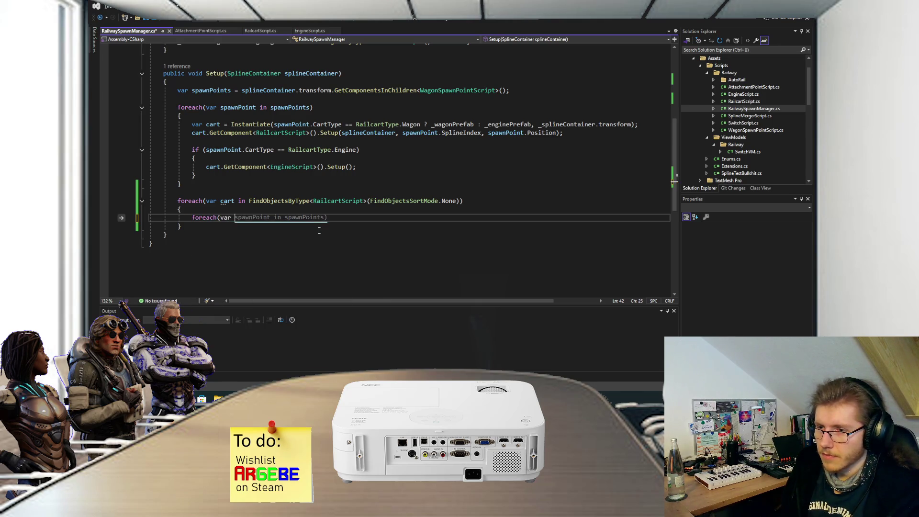
text(chm)
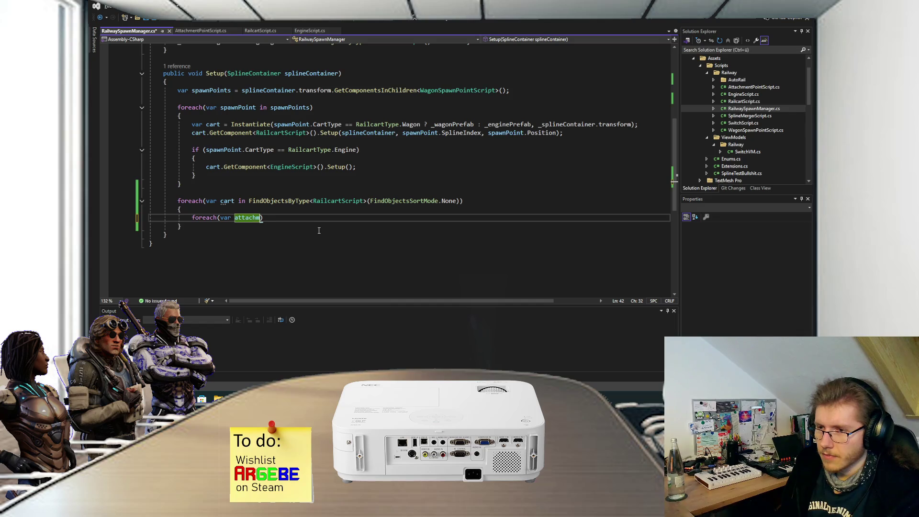
key(BackSpace)
key(BackSpace)
key(BackSpace)
key(ctrl+s)
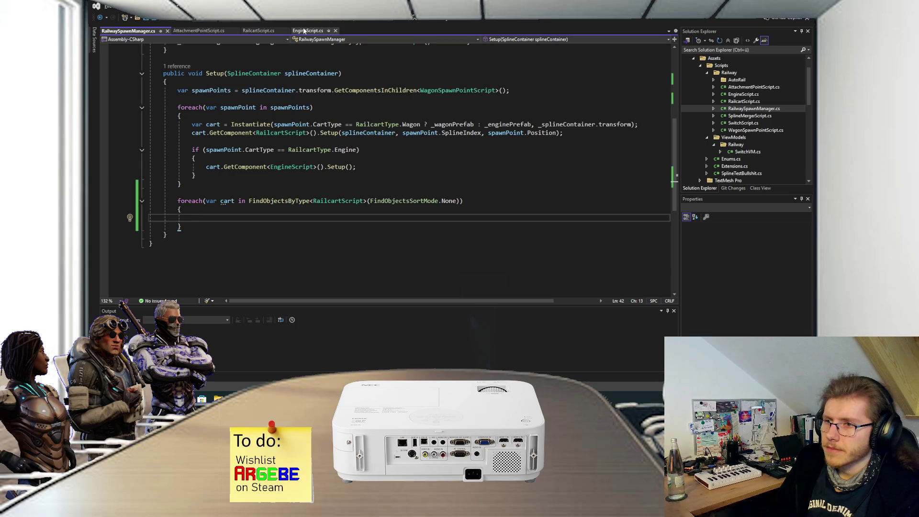
click(259, 31)
Step: Declare public void CoupleAll() after Update in RailcartScript.cs
scroll(272, 75, down, 9)
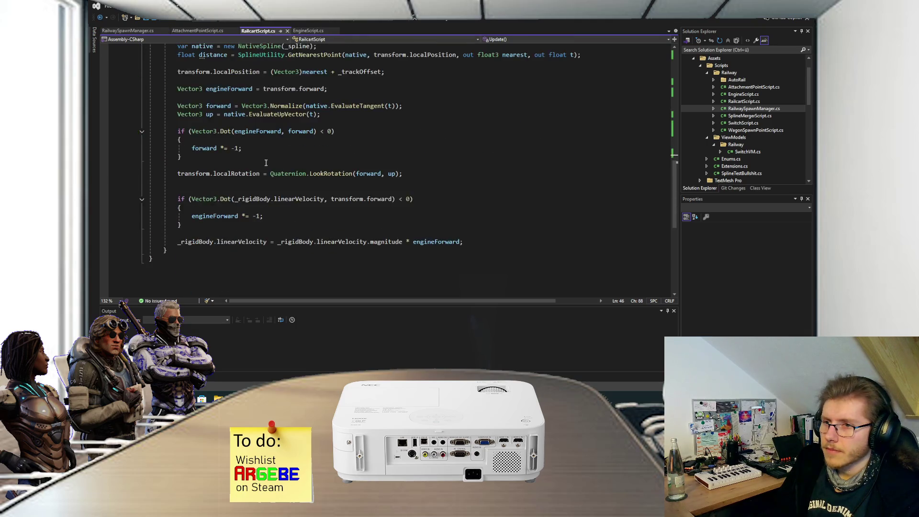
scroll(227, 188, up, 9)
scroll(227, 188, up, 8)
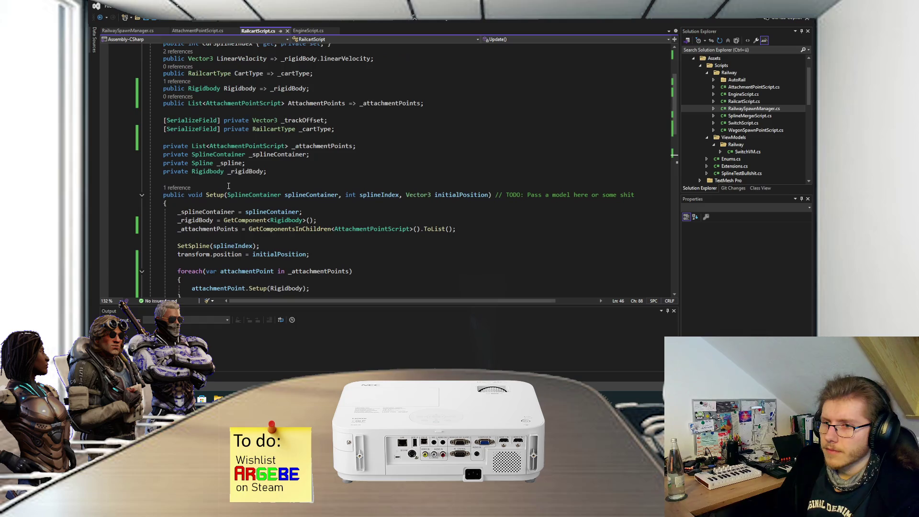
scroll(228, 185, down, 12)
click(184, 248)
key(Return)
key(Return)
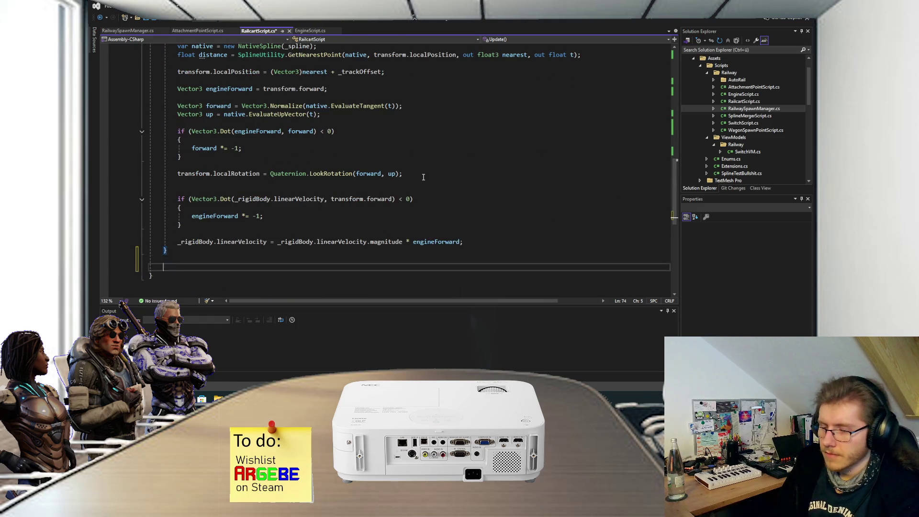
text(public void CoupleAll())
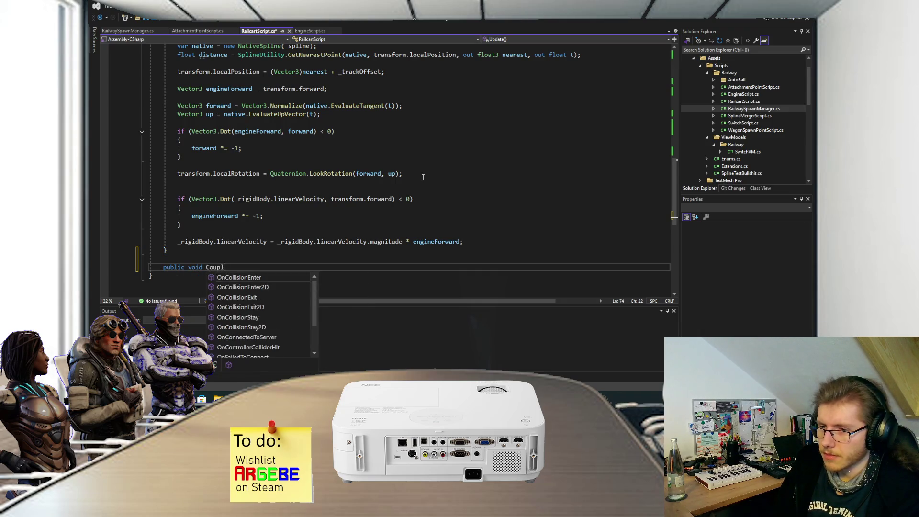
key(Return)
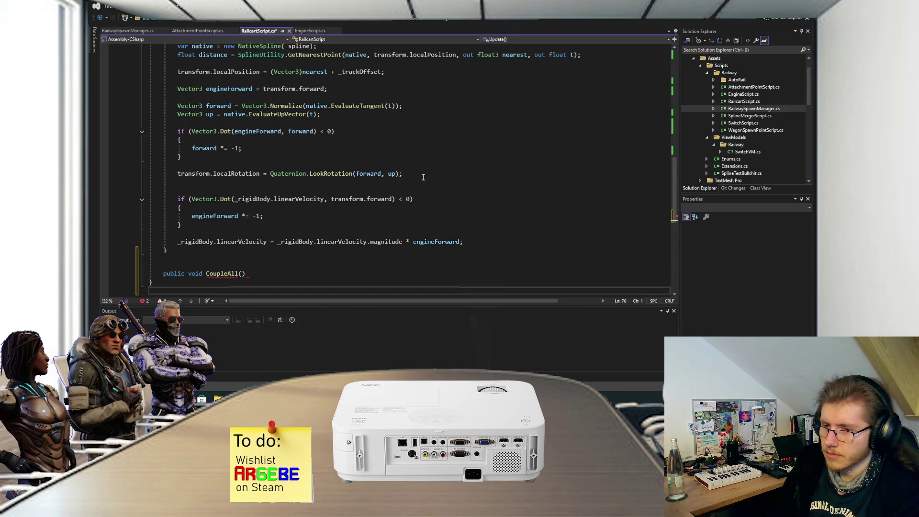
Step: Give CoupleAll a body with foreach (var attachmentPoint in AttachmentPoints) and braces
click(271, 273)
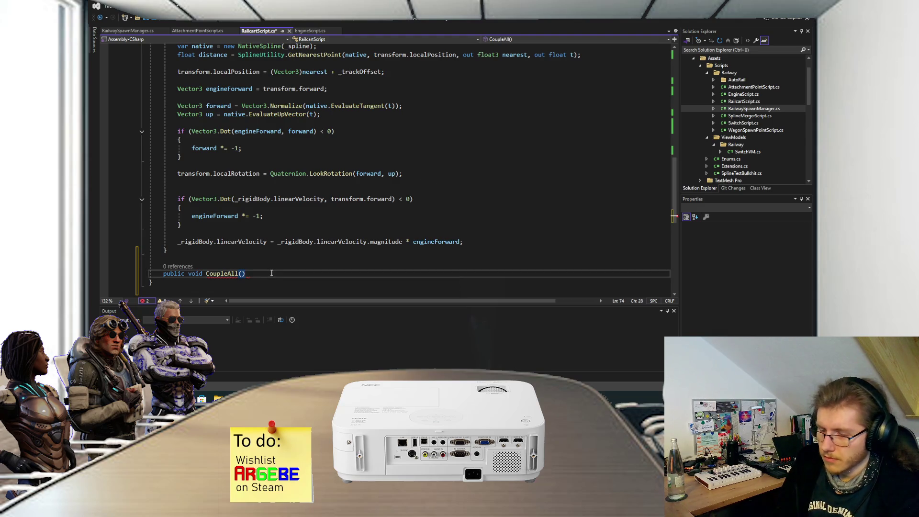
key(Return)
text({)
key(Return)
text(foreach(var )
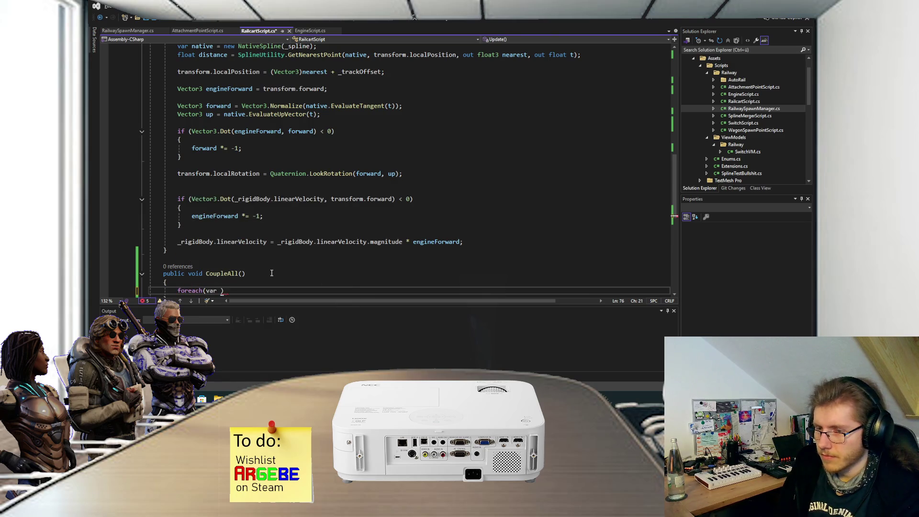
text(a)
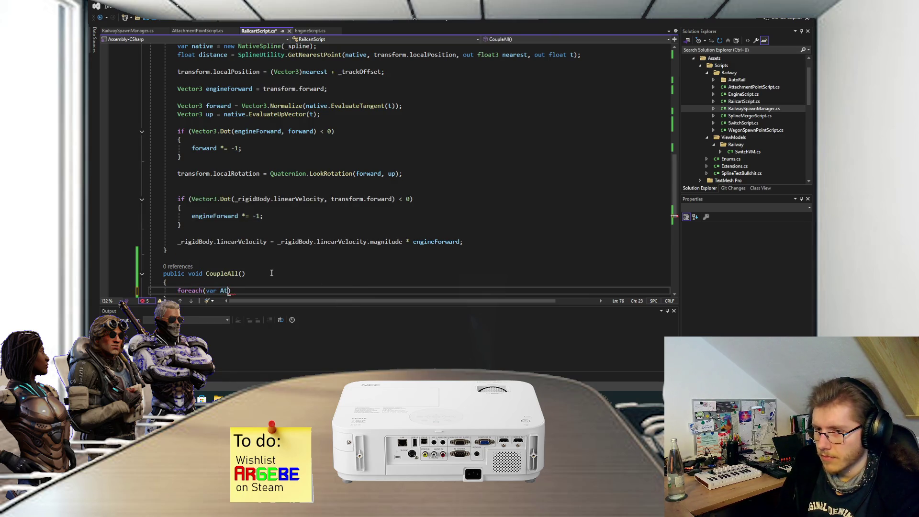
text(ttachme)
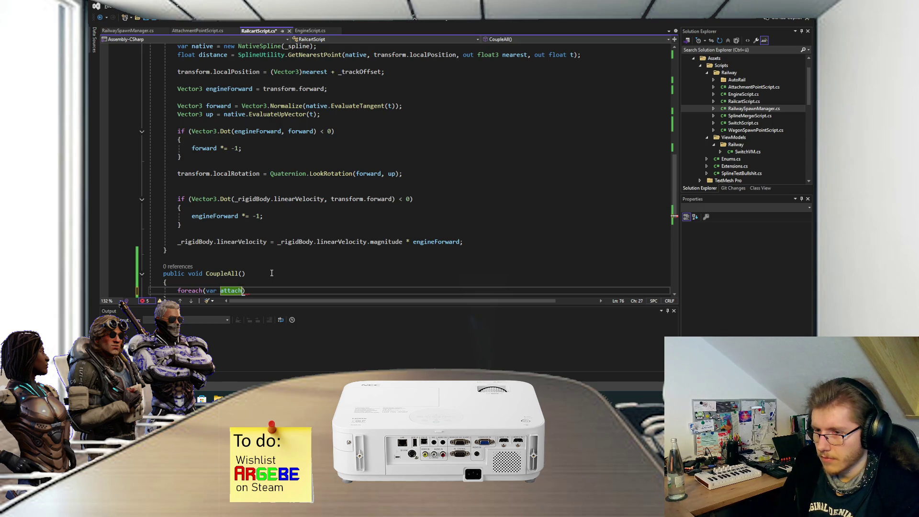
text(ntPoint in Att)
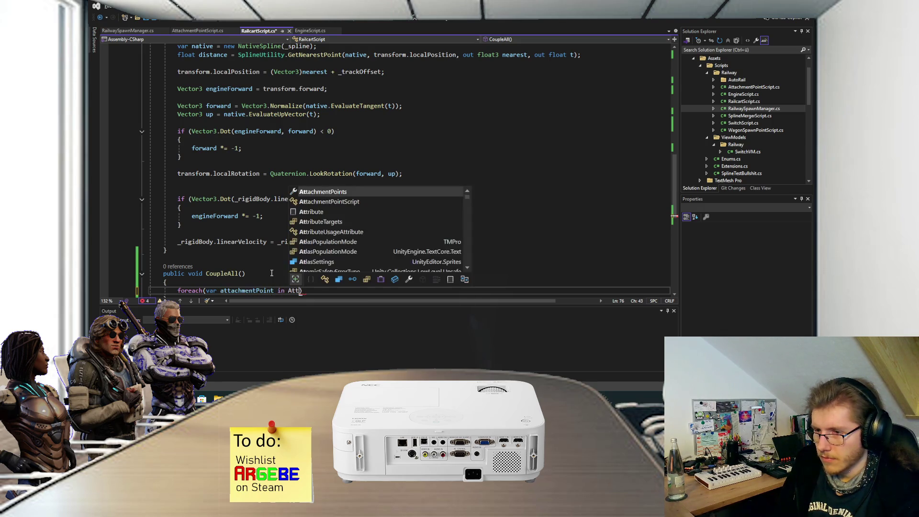
key(Tab)
key(End)
key(Return)
text({)
key(Return)
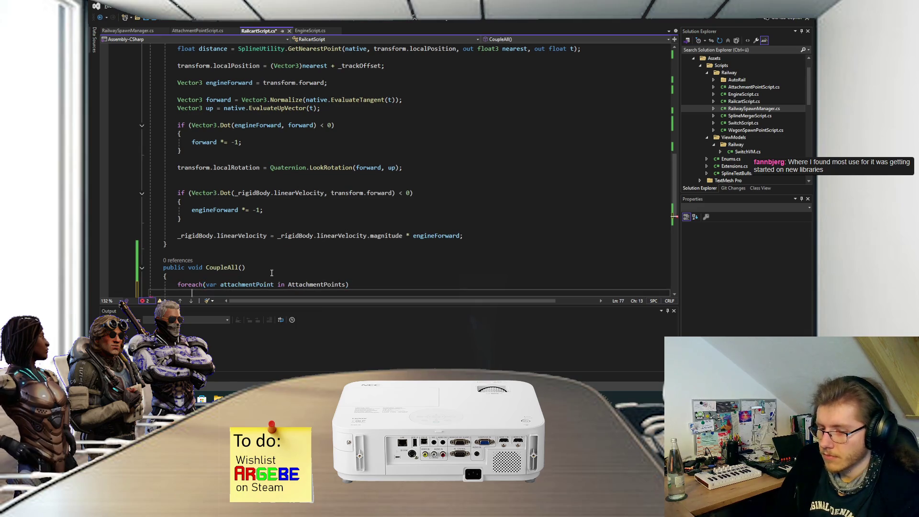
scroll(292, 230, down, 3)
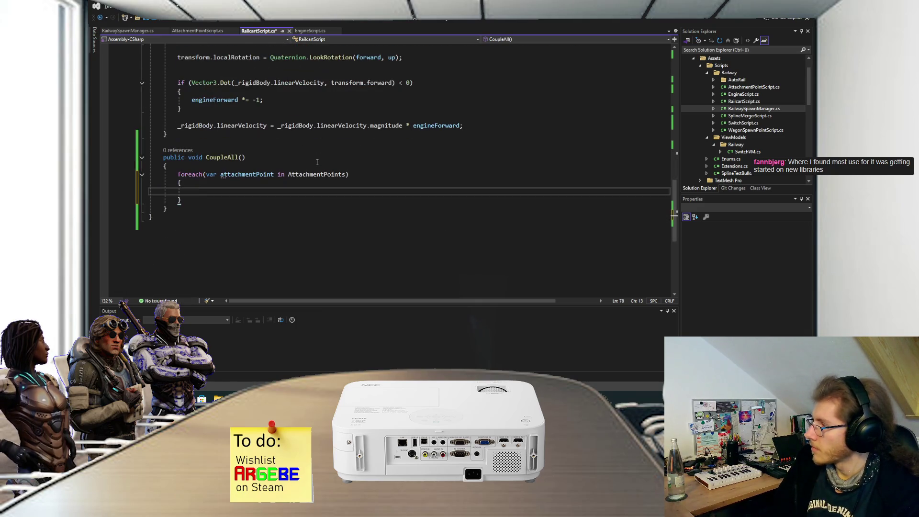
Step: Save RailcartScript.cs with its new CoupleAll method
key(ctrl+s)
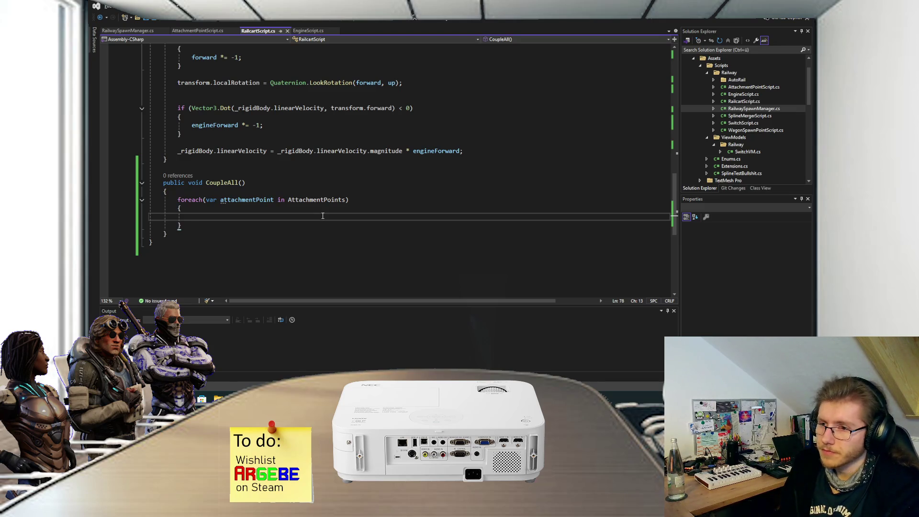
Step: Call attachmentPoint.Couple() inside CoupleAll's loop and save RailcartScript.cs
text(attachmentPoint.Cou)
key(Tab)
text(();)
key(ctrl+s)
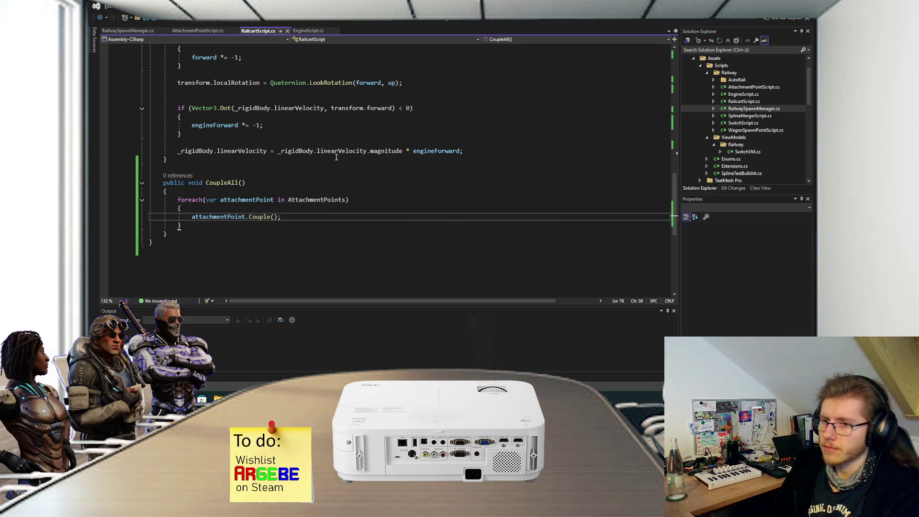
Step: Call cart.CoupleAll() in RailwaySpawnManager's cart loop, save, and return to Unity
click(126, 30)
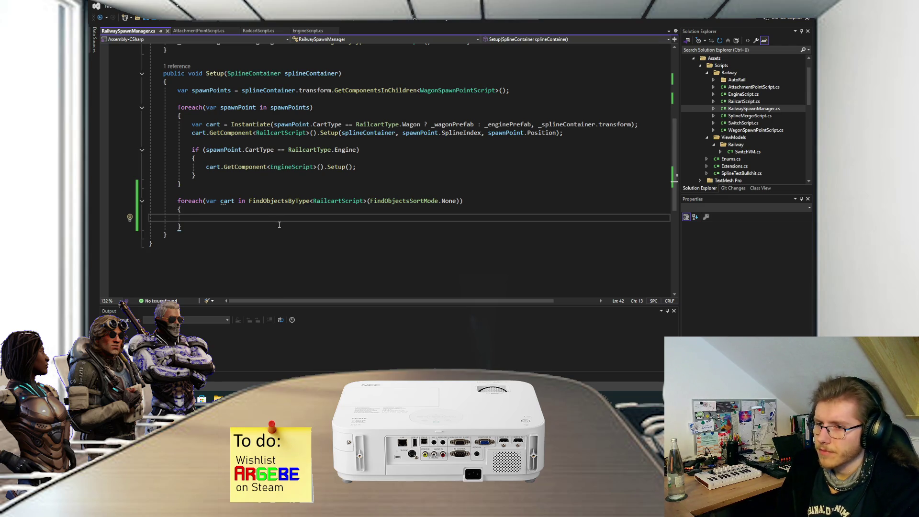
text(cart.Cou)
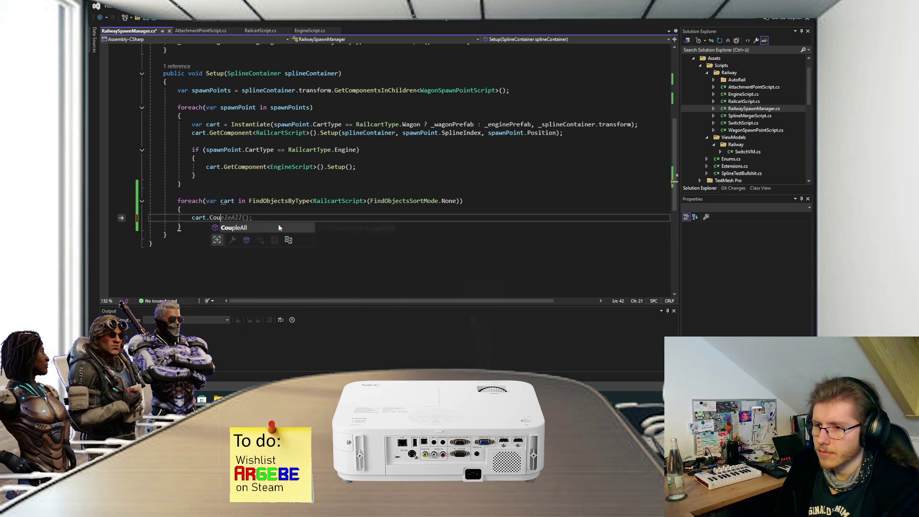
key(Tab)
key(ctrl+s)
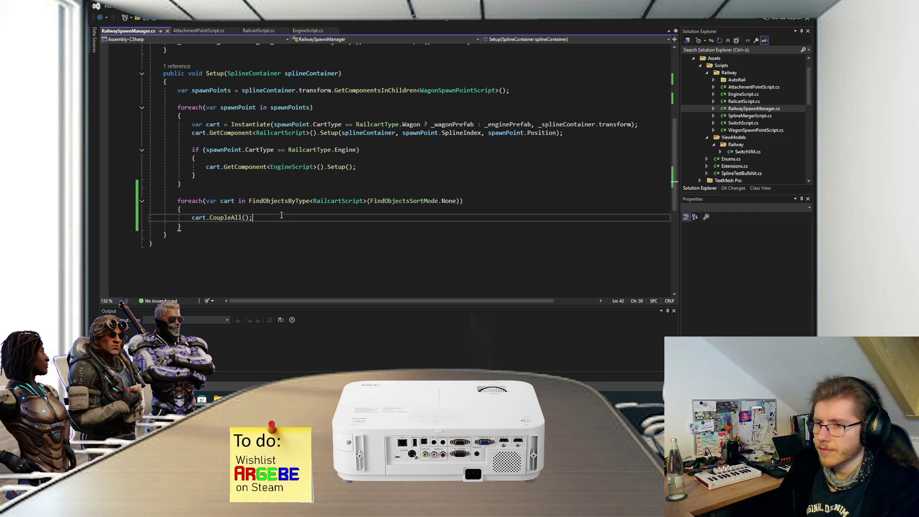
key(alt+Tab)
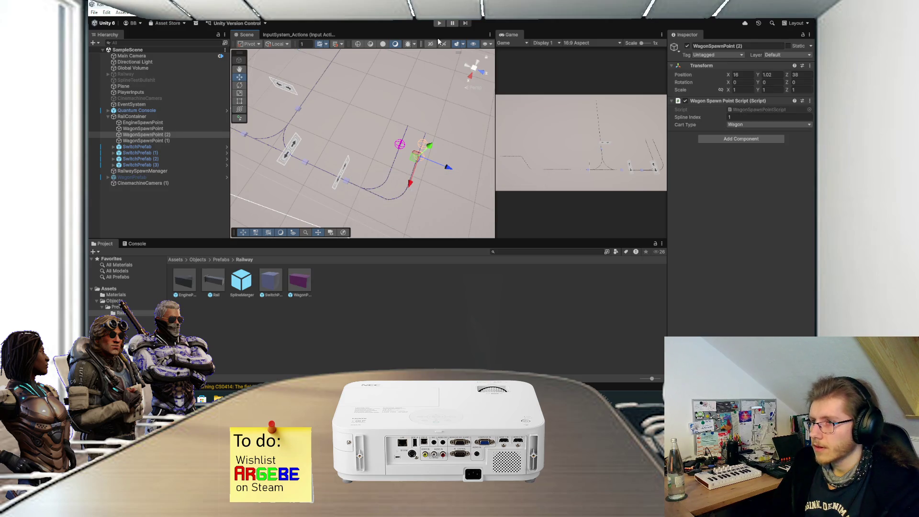
Step: Play the scene, zoom and pan to inspect the spawned engine and wagons, then stop
mouse_move(440, 192)
mouse_down()
mouse_move(377, 135)
mouse_move(380, 127)
mouse_move(410, 160)
mouse_up()
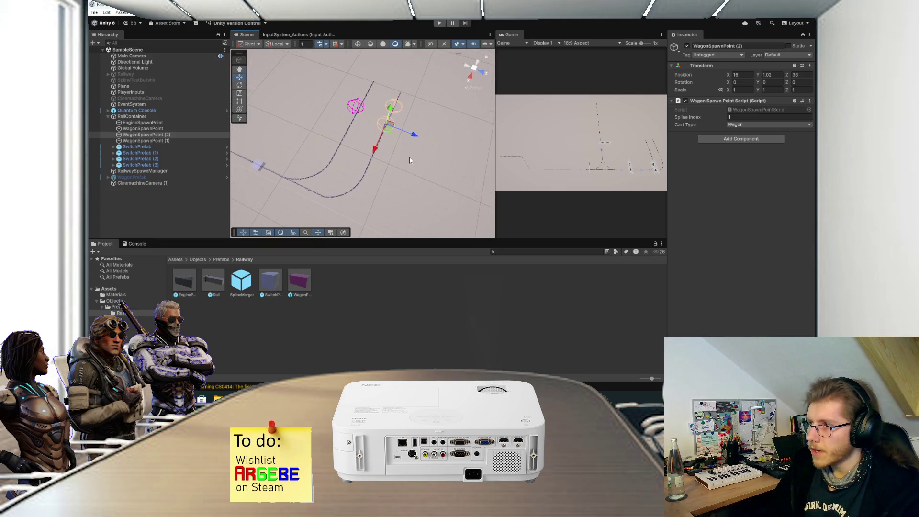
click(440, 23)
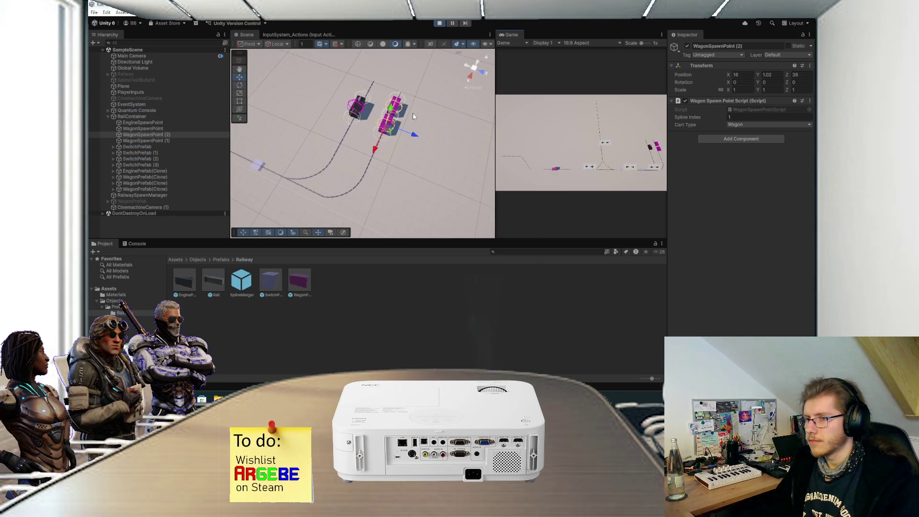
scroll(424, 125, up, 3)
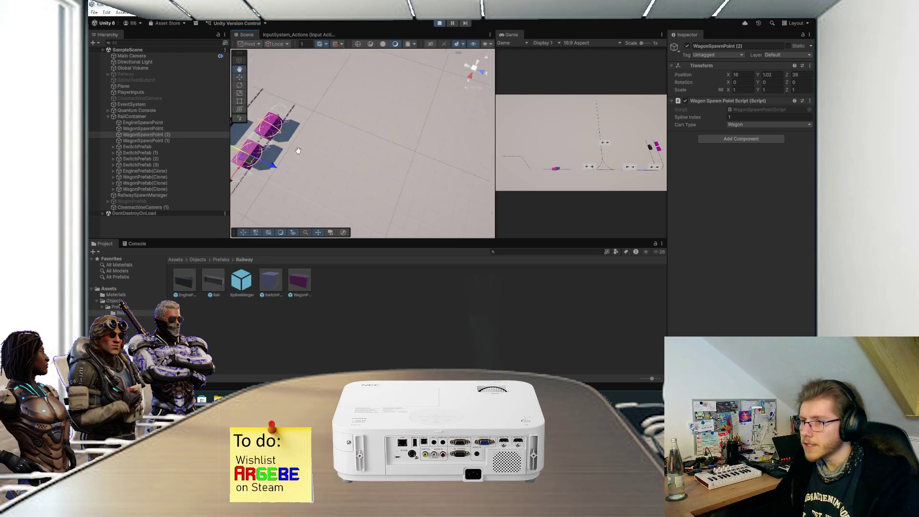
drag(326, 158, 241, 145)
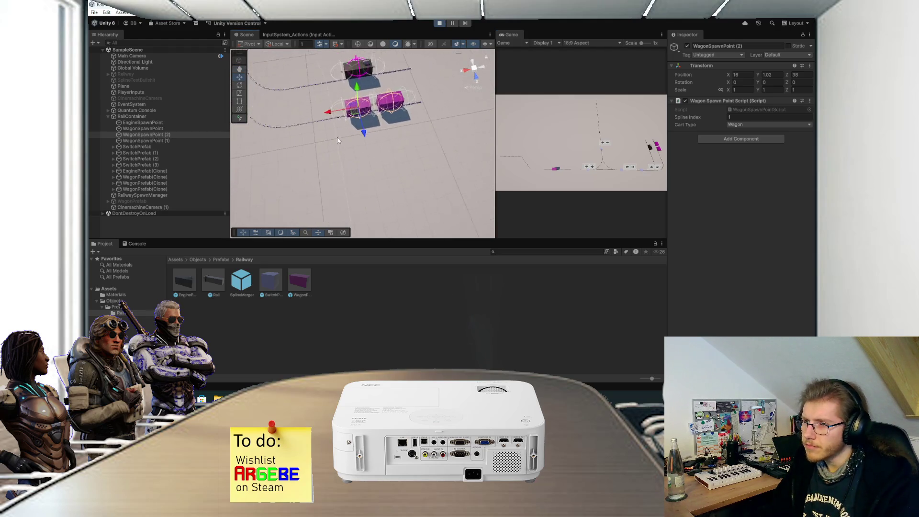
scroll(339, 137, up, 3)
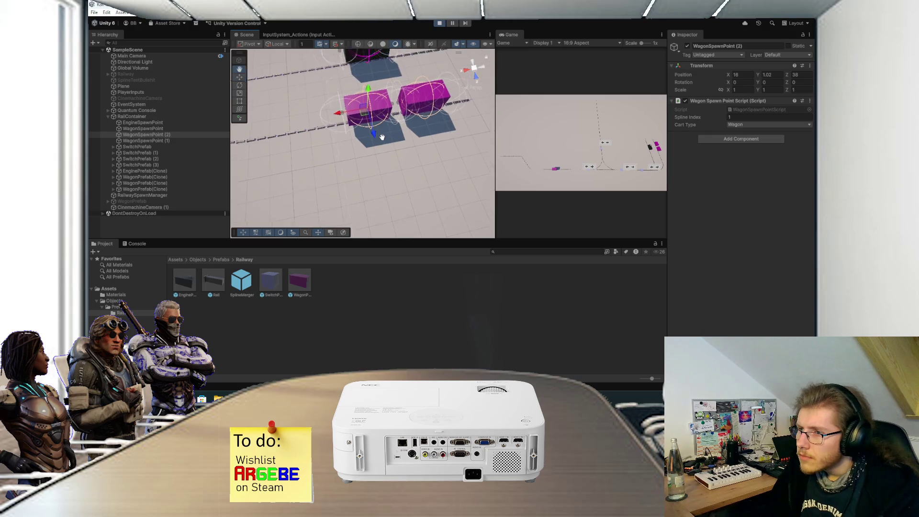
mouse_move(380, 150)
mouse_down()
mouse_move(388, 103)
mouse_move(392, 136)
mouse_move(350, 168)
mouse_up()
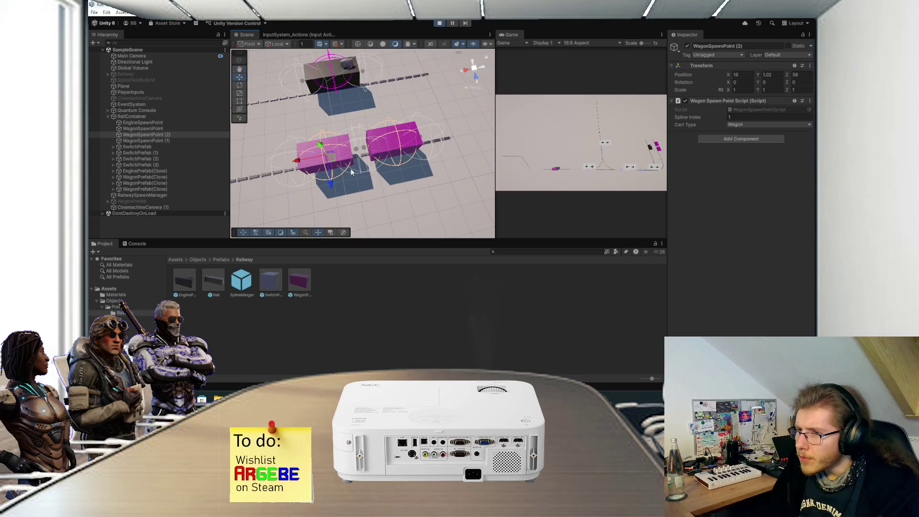
scroll(379, 105, down, 2)
click(438, 24)
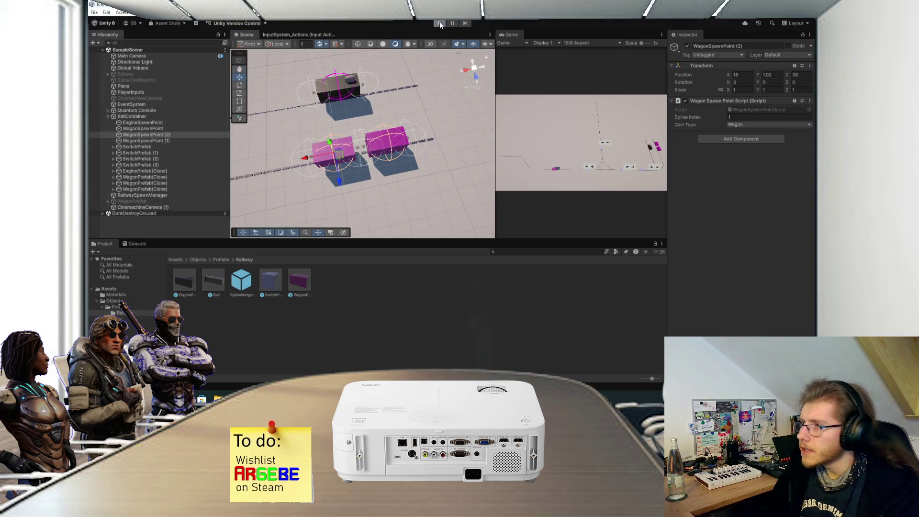
key(alt+Tab)
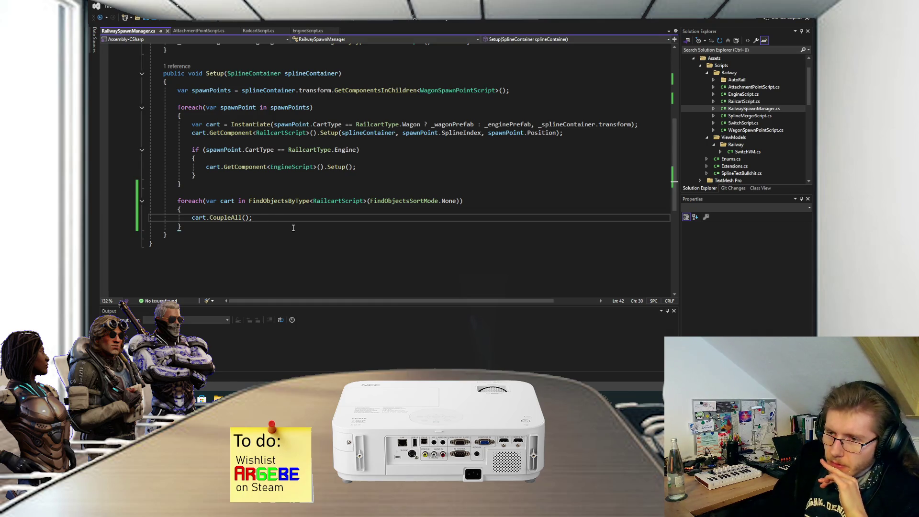
Step: Scroll up in RailwaySpawnManager.cs and select the void return type of Start()
mouse_move(192, 126)
mouse_down()
mouse_move(330, 167)
mouse_move(197, 181)
mouse_up()
click(234, 193)
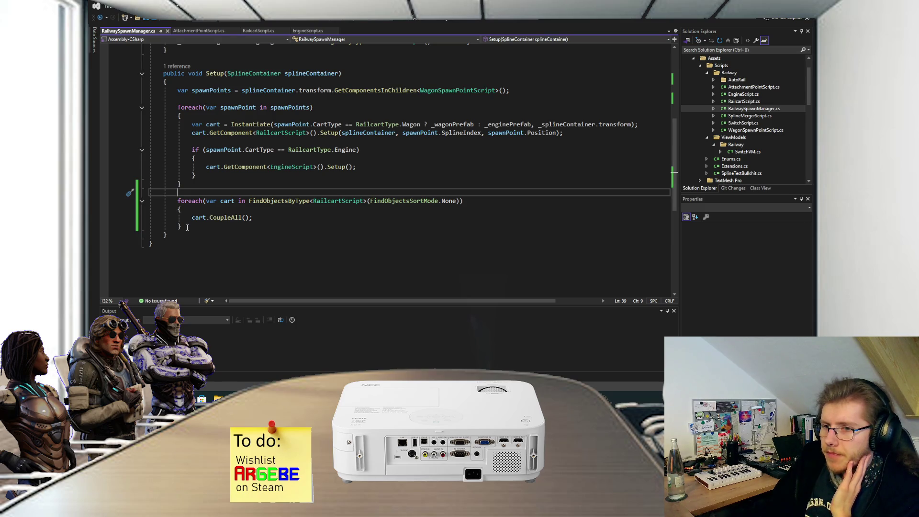
scroll(188, 227, up, 3)
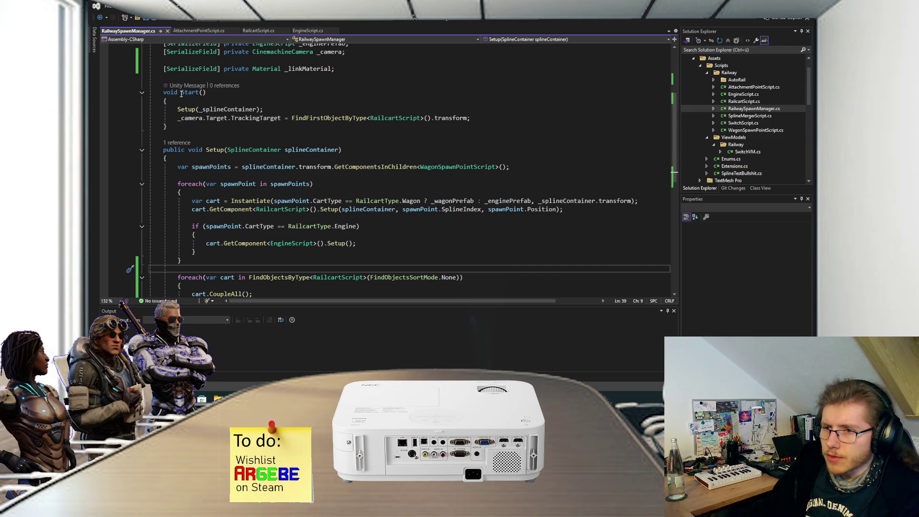
drag(178, 93, 163, 93)
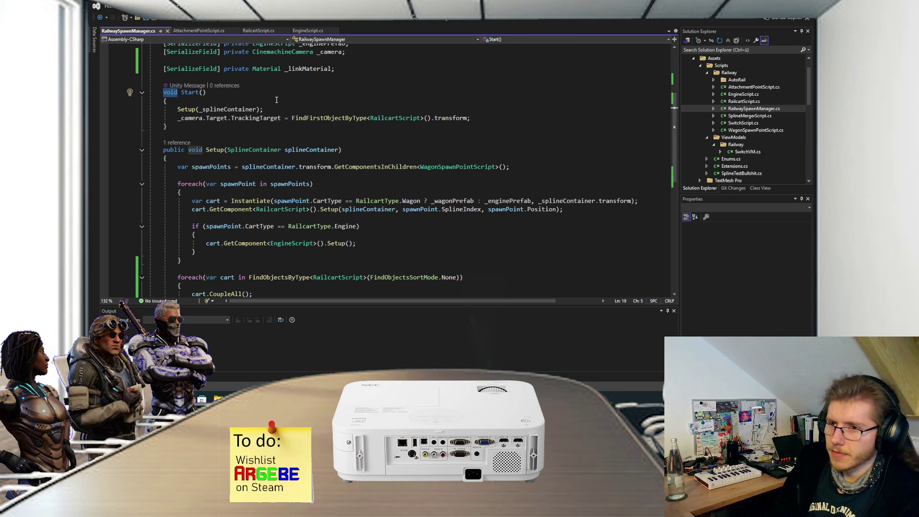
Step: Change Start and Setup to return IEnumerator and add the 'using System.Collections;' directive
text(IEnum)
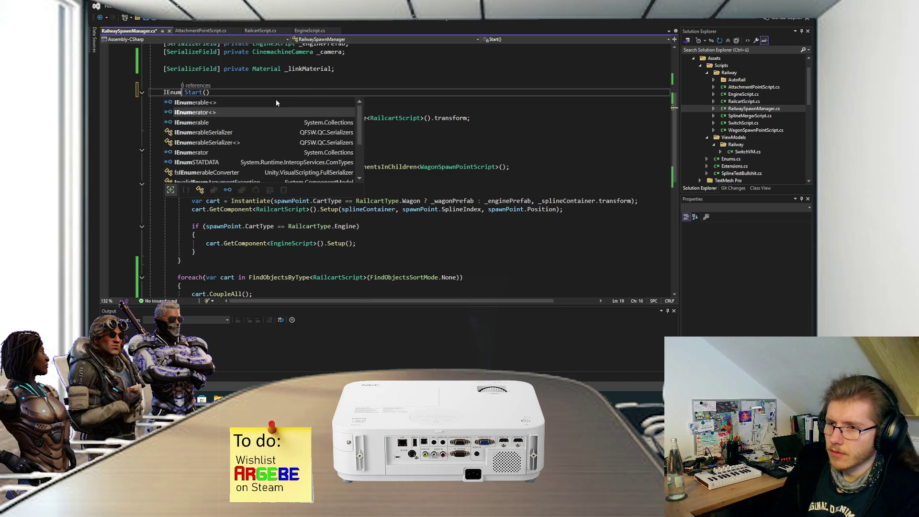
key(Tab)
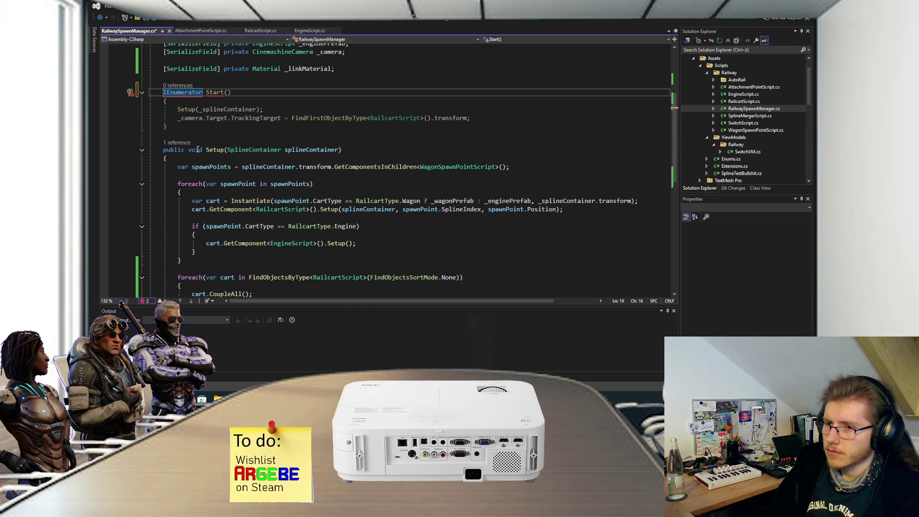
drag(204, 149, 188, 150)
text(IEnumerator)
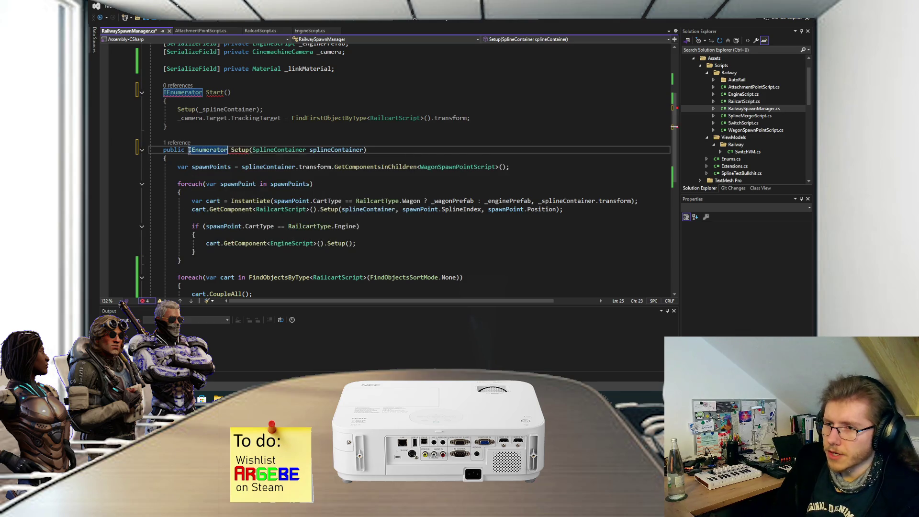
mouse_move(207, 150)
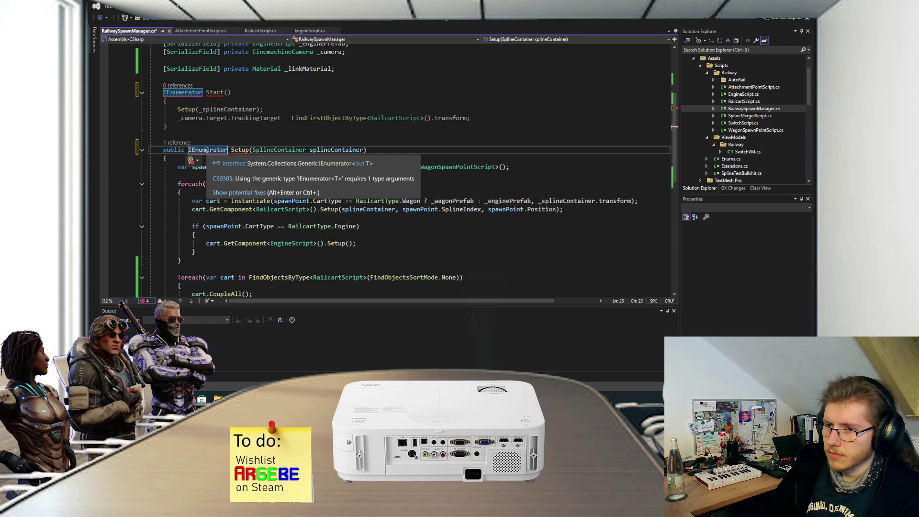
key(ctrl+period)
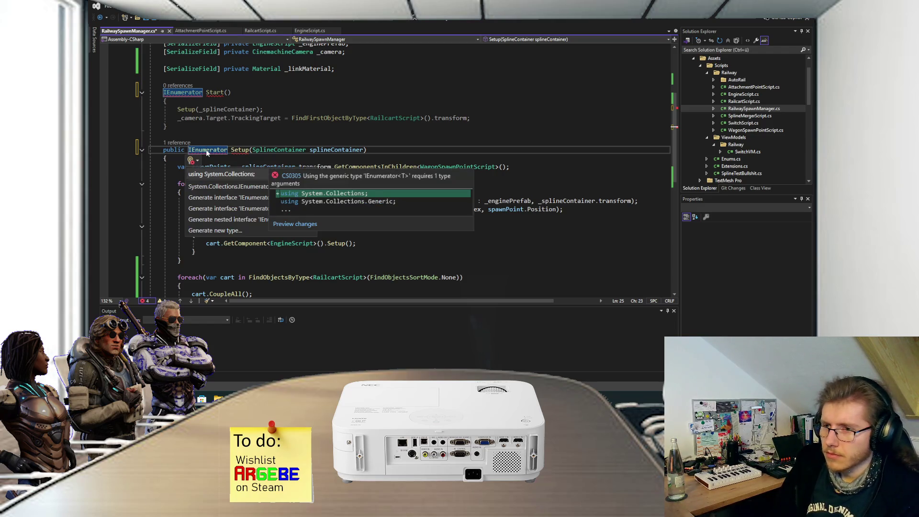
click(265, 174)
Step: Prefix the Setup(_splineContainer) call in Start with 'yield return' and save the script
scroll(263, 169, up, 2)
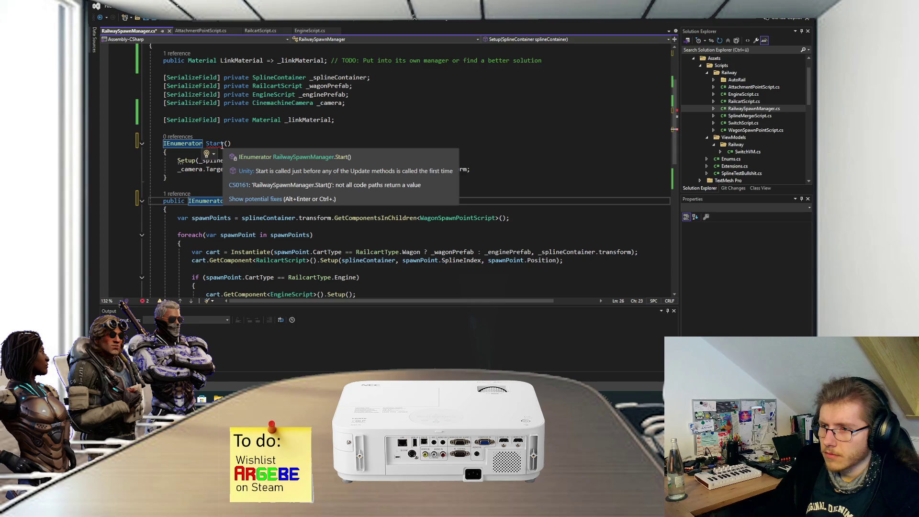
click(178, 161)
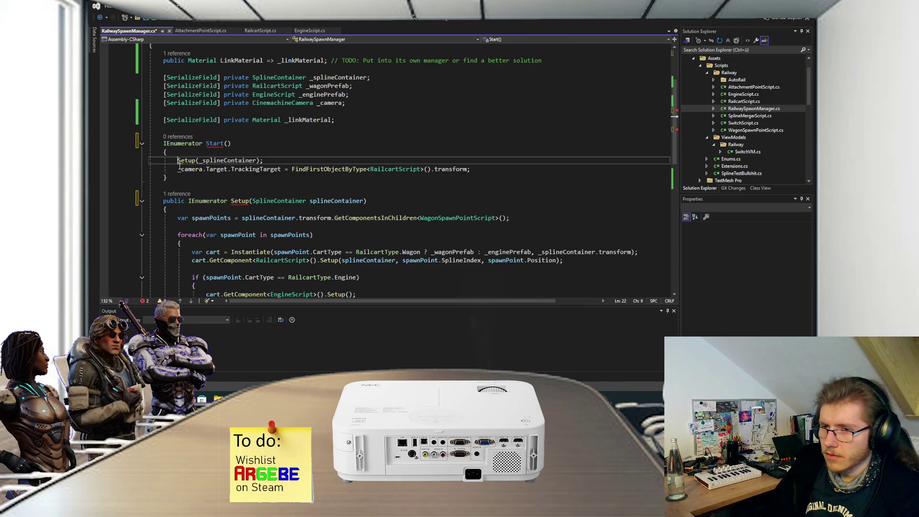
text(yield)
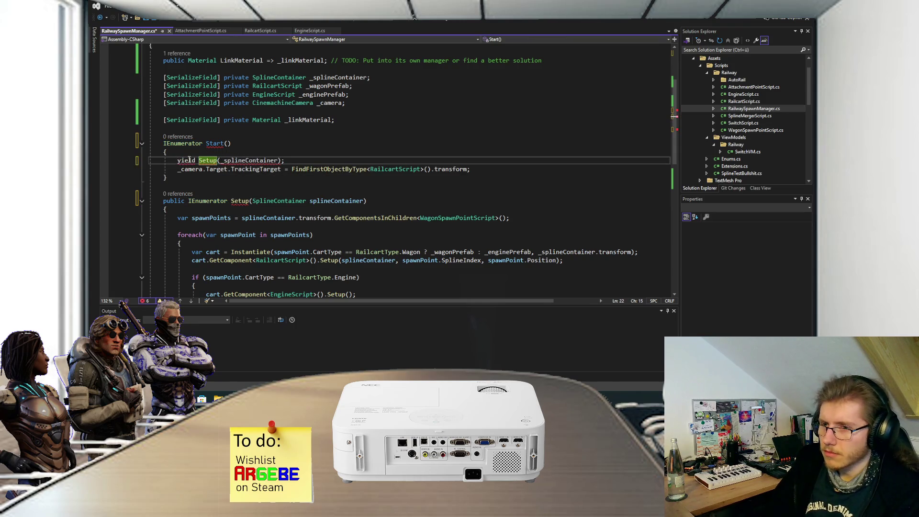
mouse_move(265, 158)
text(return)
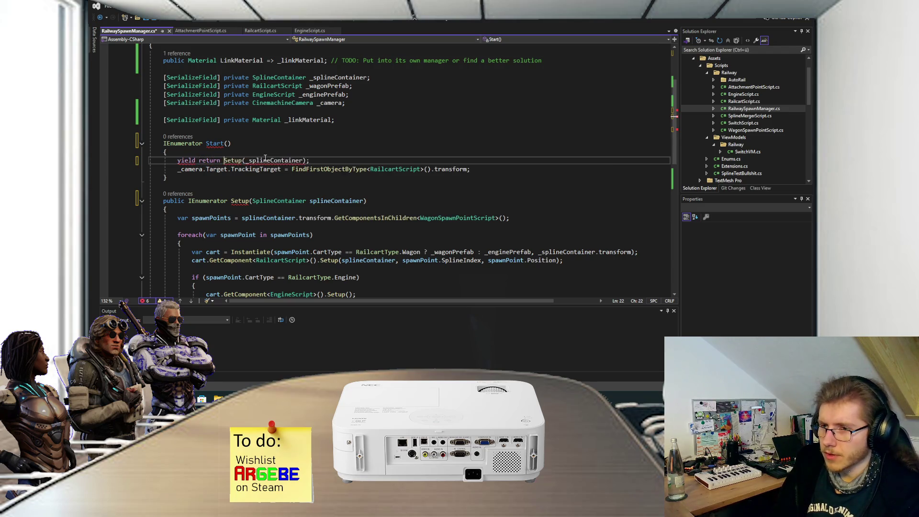
click(325, 161)
key(ctrl+s)
scroll(225, 159, down, 4)
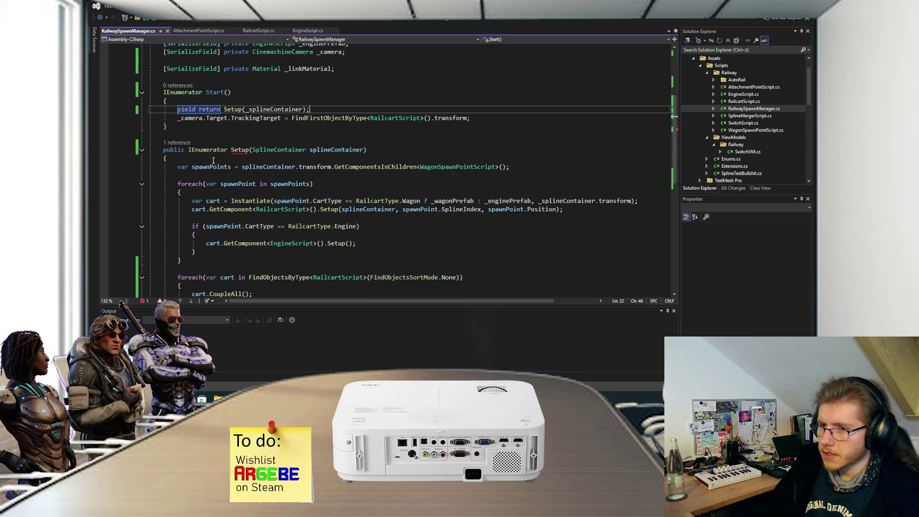
click(197, 211)
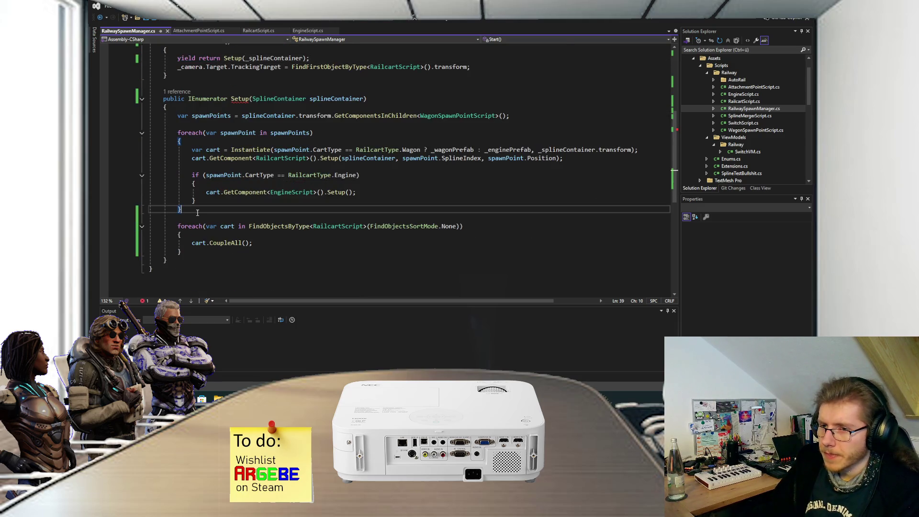
Step: Insert 'yield return new WaitForEndOfFrame()' between the spawn loop and the coupling loop
key(Delete)
key(Delete)
text(y)
key(BackSpace)
key(Return)
key(Return)
key(Return)
key(Up)
key(Up)
text(yield return new)
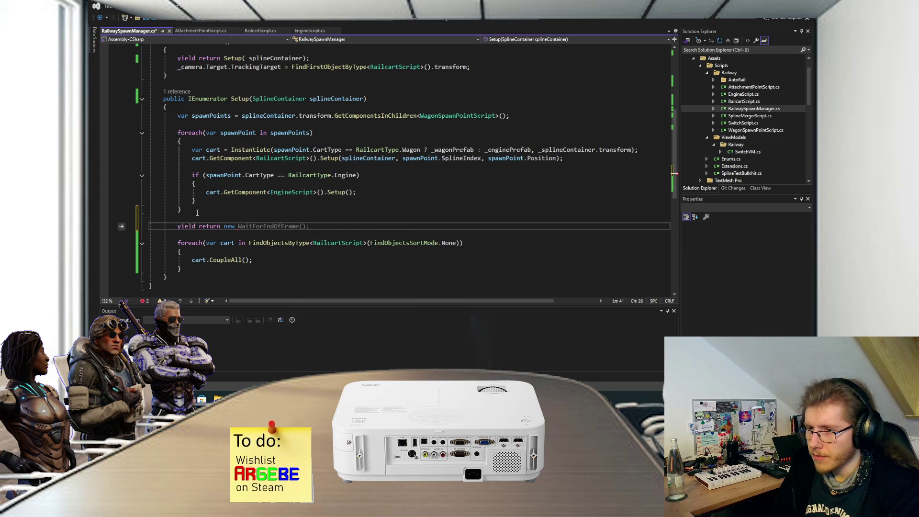
key(Tab)
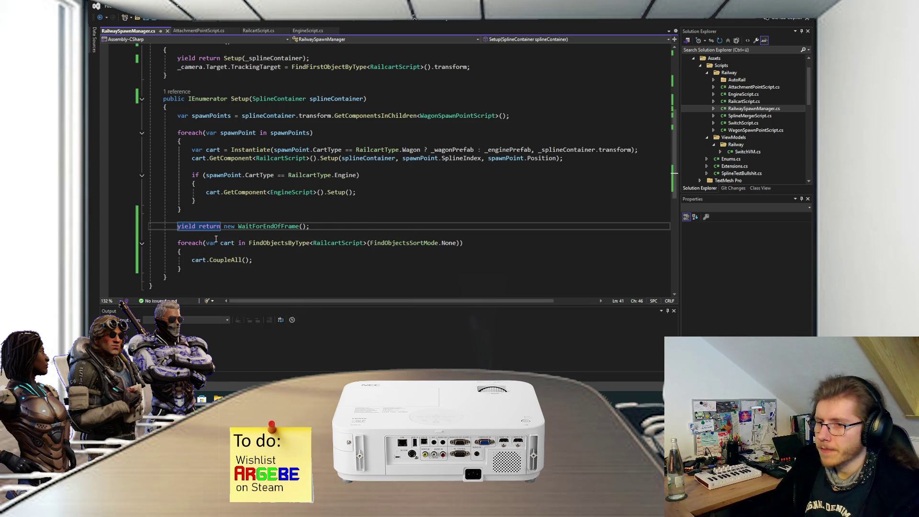
click(223, 236)
Step: Review Setup's spawn-point loop and its cart setup and engine check lines
scroll(261, 219, up, 3)
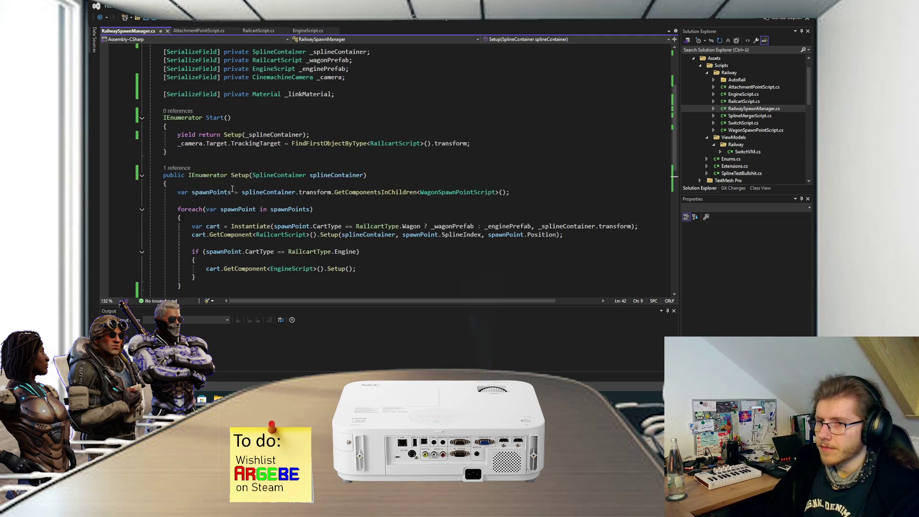
scroll(224, 173, down, 2)
click(310, 85)
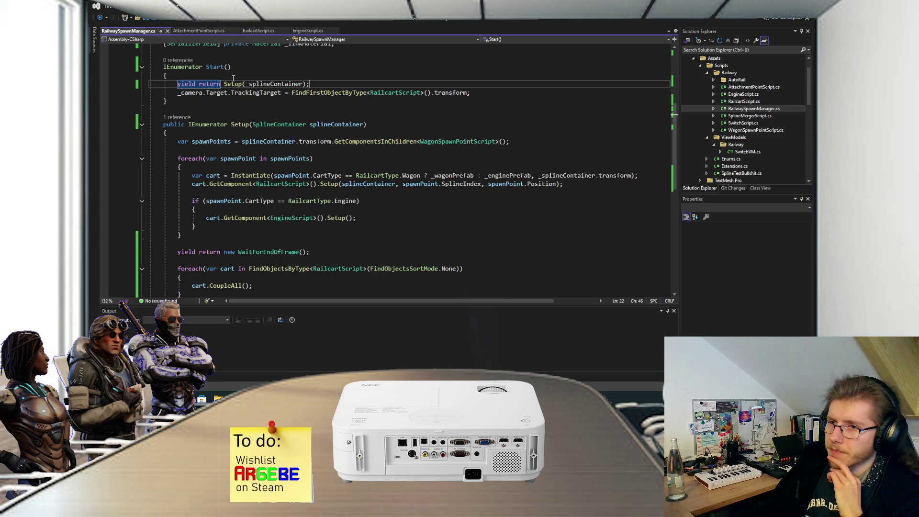
scroll(177, 109, down, 1)
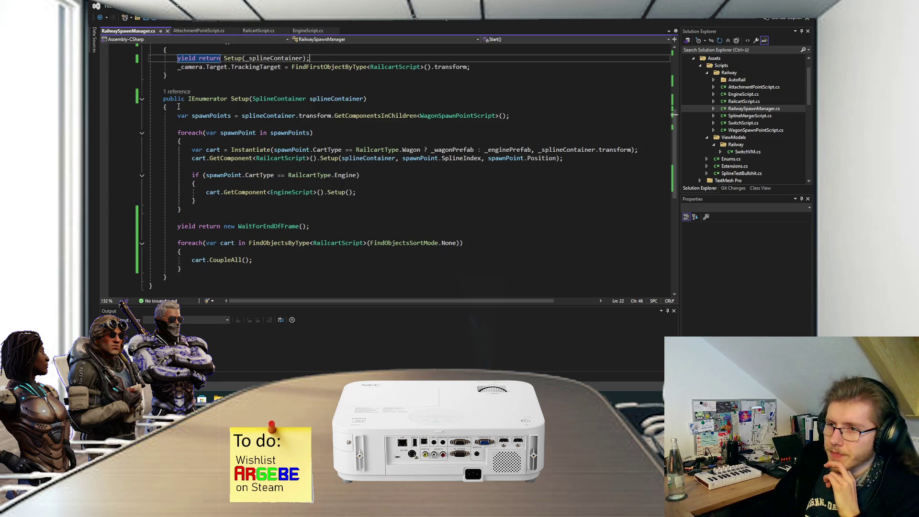
mouse_move(175, 115)
mouse_down()
mouse_move(196, 139)
mouse_move(210, 198)
mouse_move(222, 206)
mouse_up()
click(222, 207)
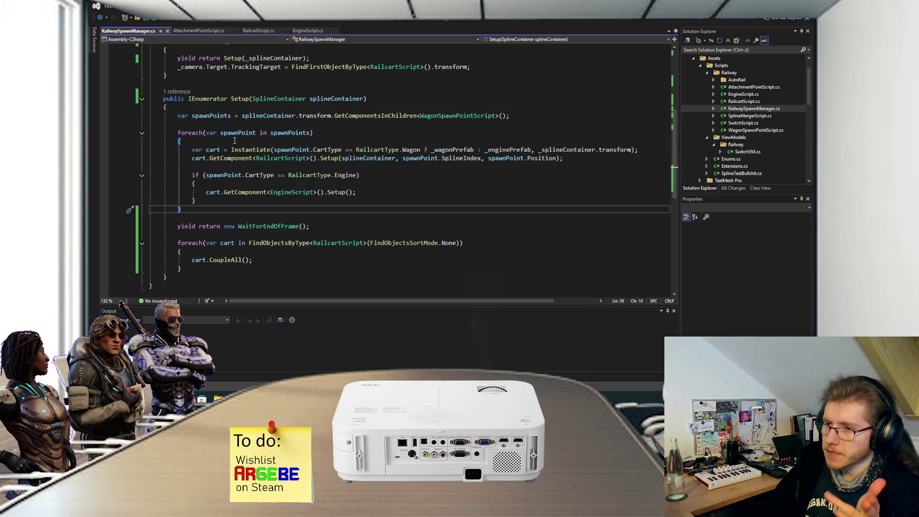
drag(192, 149, 216, 204)
click(216, 204)
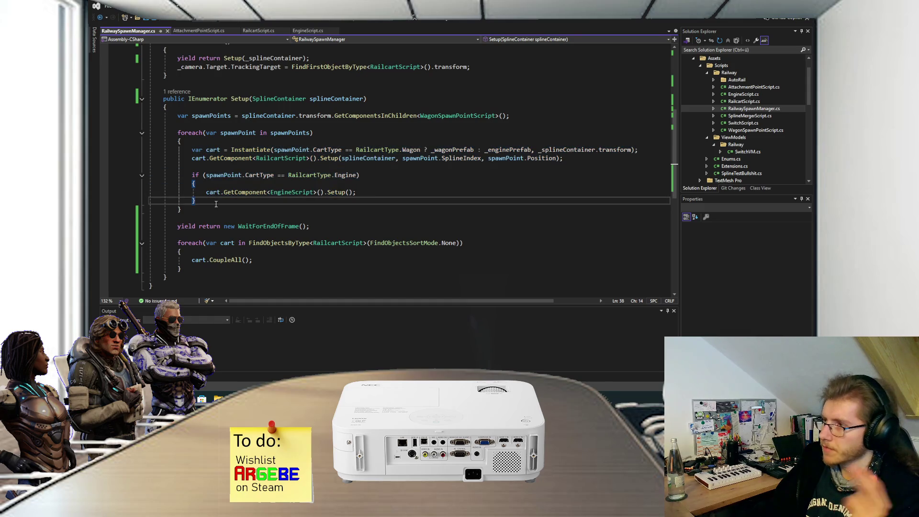
Step: Review the WaitForEndOfFrame line and the CoupleAll loop, then return to the Unity Editor
scroll(216, 204, down, 2)
drag(189, 173, 301, 173)
click(301, 174)
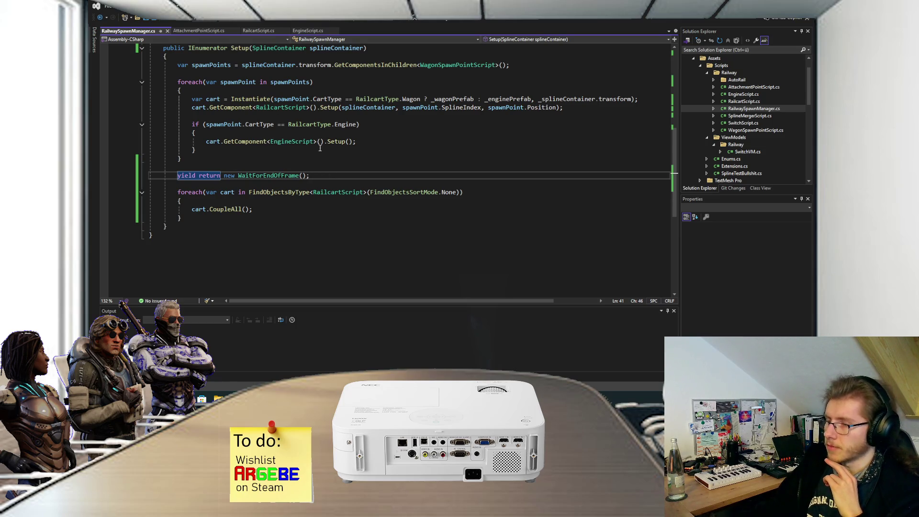
scroll(287, 144, up, 2)
scroll(245, 167, down, 2)
drag(178, 191, 195, 216)
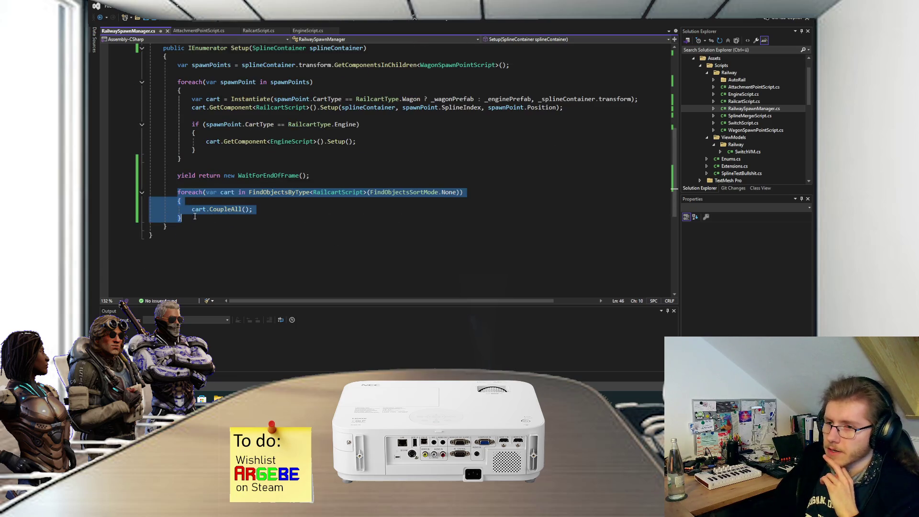
key(Escape)
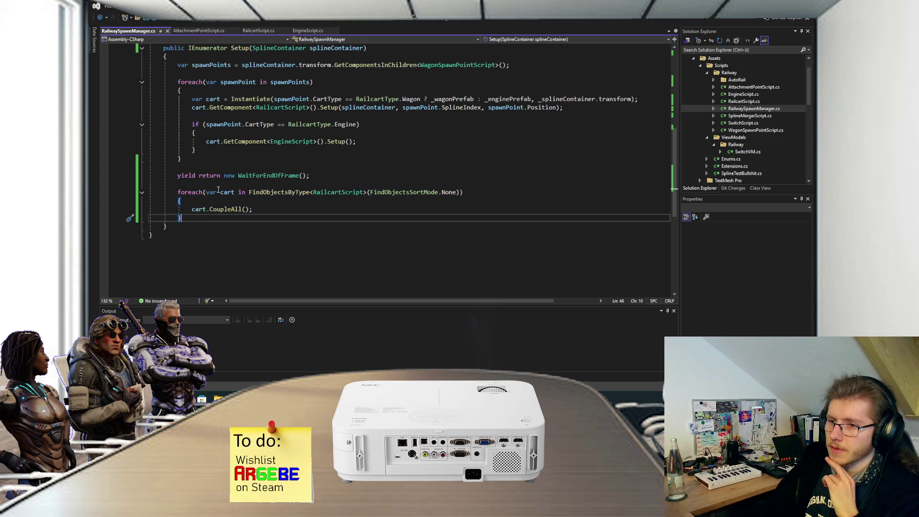
key(alt+Tab)
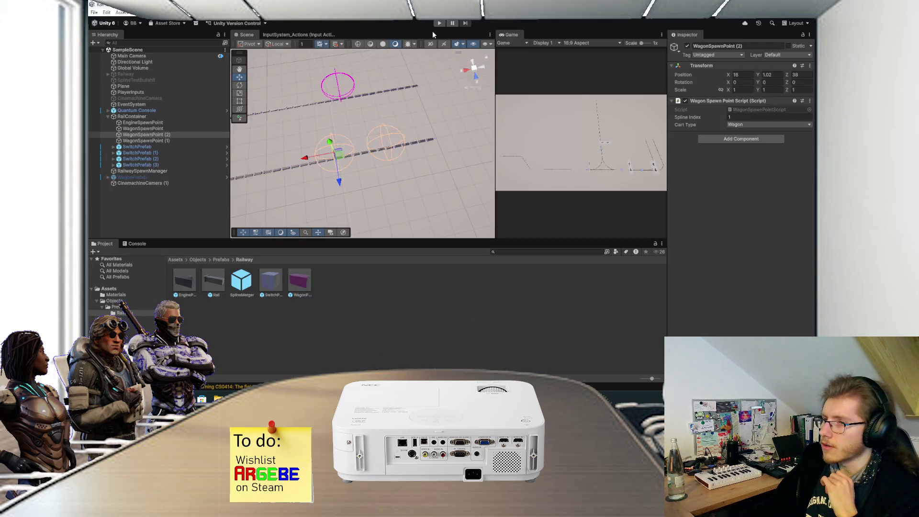
Step: Play the scene and watch the engine and magenta wagons couple and roll along the lower track
click(440, 23)
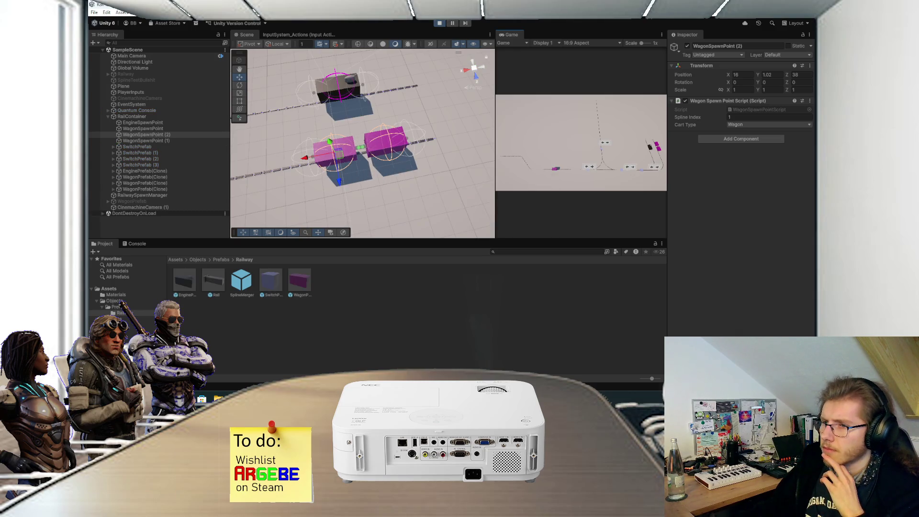
mouse_move(364, 194)
mouse_down()
mouse_move(367, 153)
mouse_move(366, 162)
mouse_move(388, 150)
mouse_up()
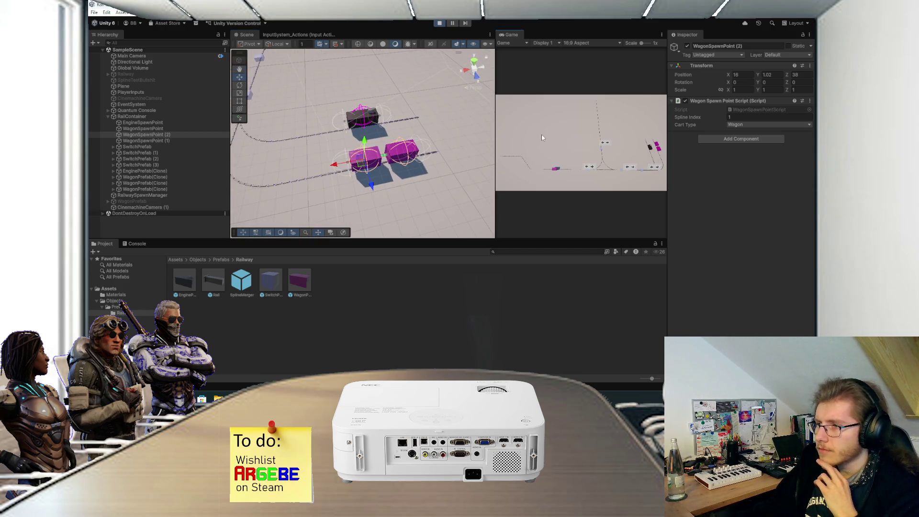
scroll(431, 144, down, 2)
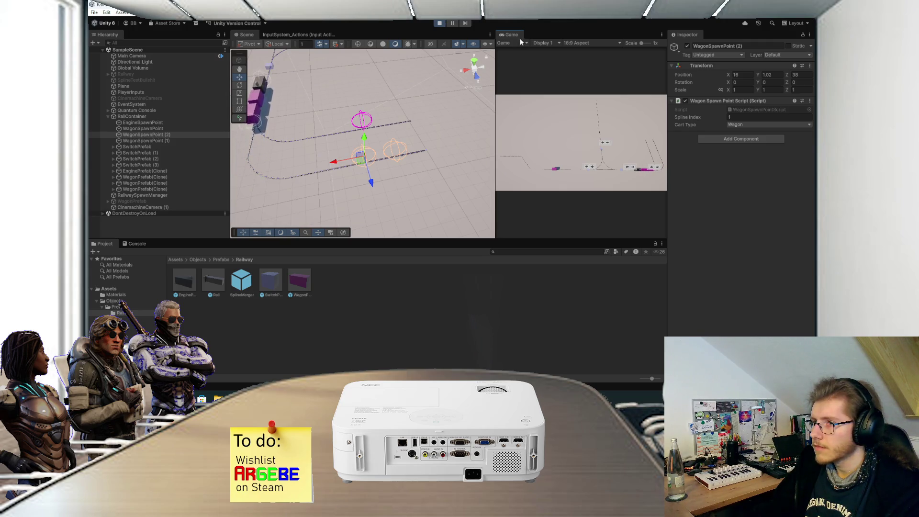
key(shift+space)
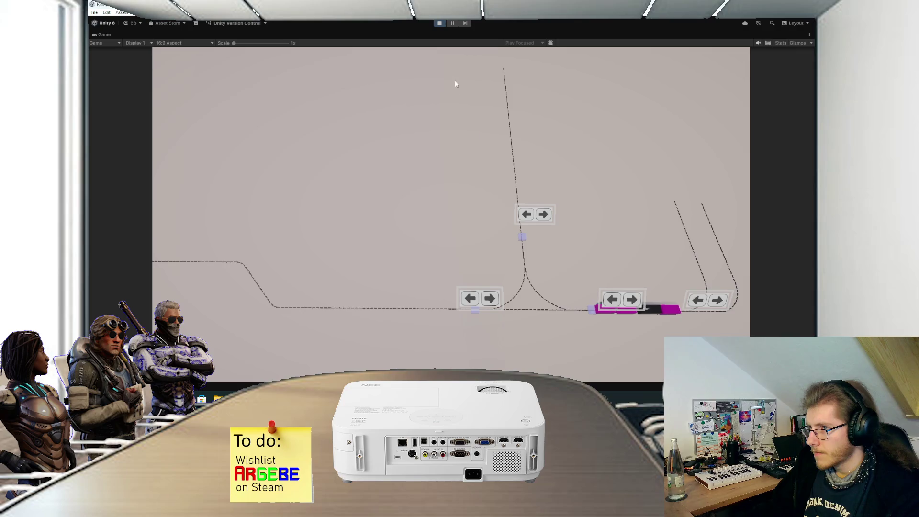
Step: Stop Play mode and open SwitchScript.cs in Visual Studio by searching 'switch'
click(439, 24)
key(alt+Tab)
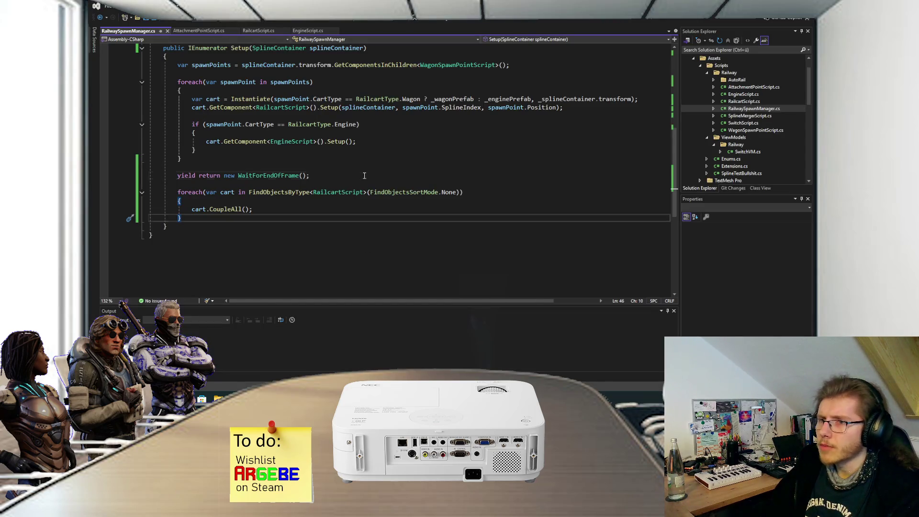
click(363, 175)
key(ctrl+t)
text(switch)
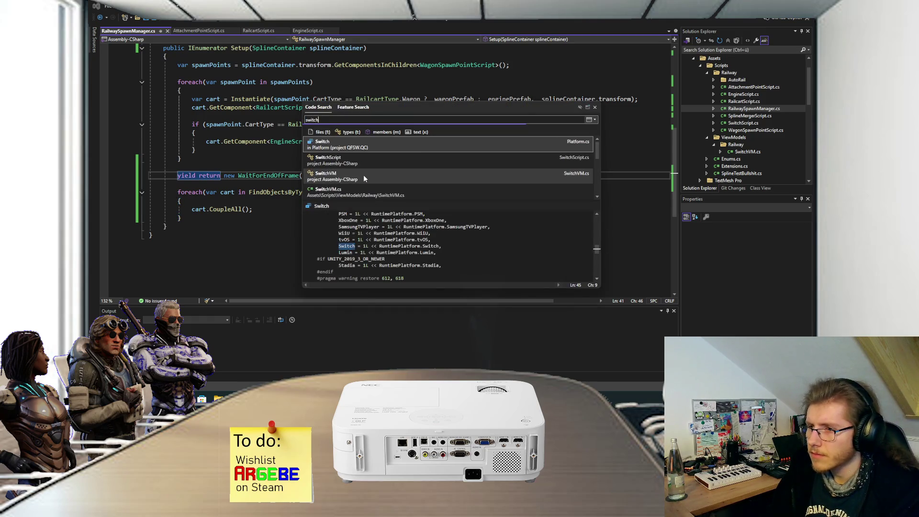
double_click(357, 166)
Step: Find the commented _selectedSplineIndex line, then return to the end of Start()
scroll(357, 166, down, 4)
click(271, 220)
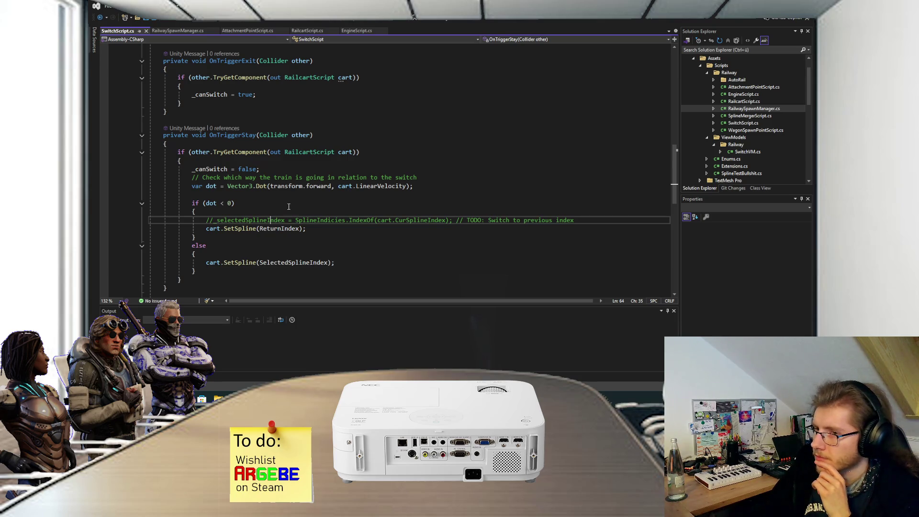
scroll(288, 207, up, 1)
scroll(229, 162, up, 1)
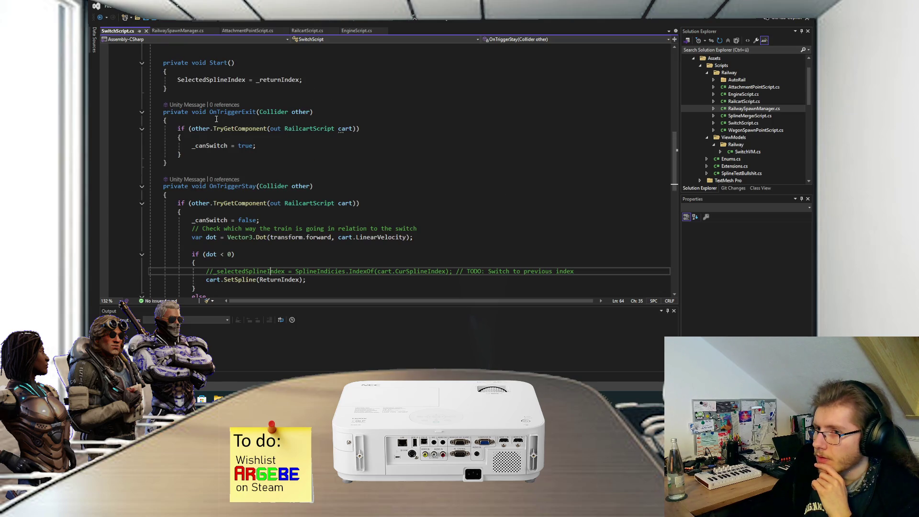
click(204, 88)
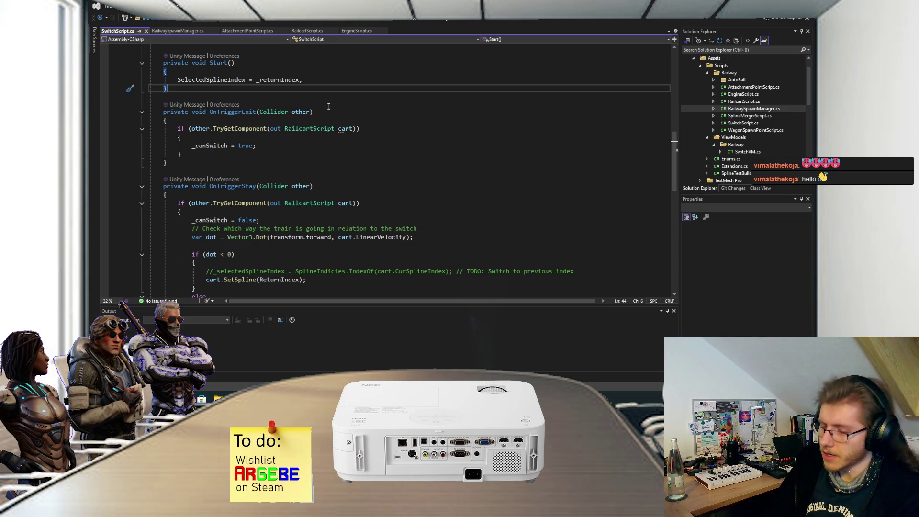
Step: Add an OnTriggerEnter method stub below Start() using the 'ontrig' completion
key(Return)
key(Return)
text(ontrig)
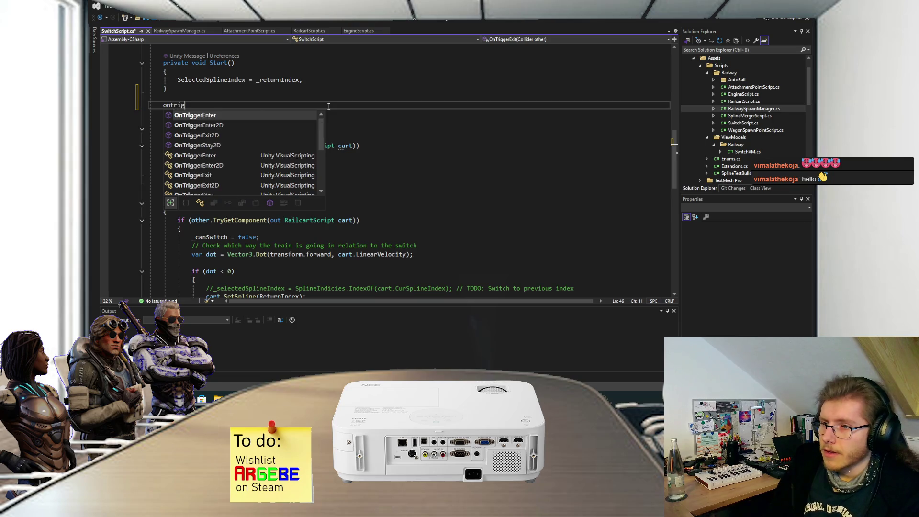
key(Tab)
key(ctrl+s)
Step: Move the commented _selectedSplineIndex line from OnTriggerStay into OnTriggerEnter and uncomment it
scroll(365, 198, down, 2)
scroll(364, 198, down, 1)
drag(574, 243, 196, 234)
key(BackSpace)
scroll(275, 100, up, 2)
click(232, 102)
text(//_selectedSplineIndex = SplineIndicies.IndexOf(cart.CurSplineIndex); // TODO: Switch to previous index)
key(BackSpace)
key(BackSpace)
Step: Copy the TryGetComponent(out RailcartScript cart) check from OnTriggerStay into OnTriggerEnter
scroll(337, 144, up, 2)
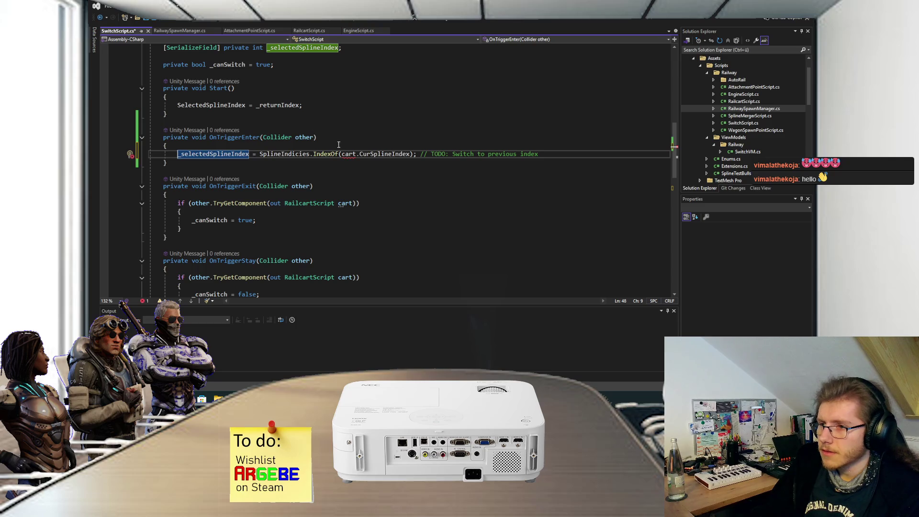
mouse_move(356, 154)
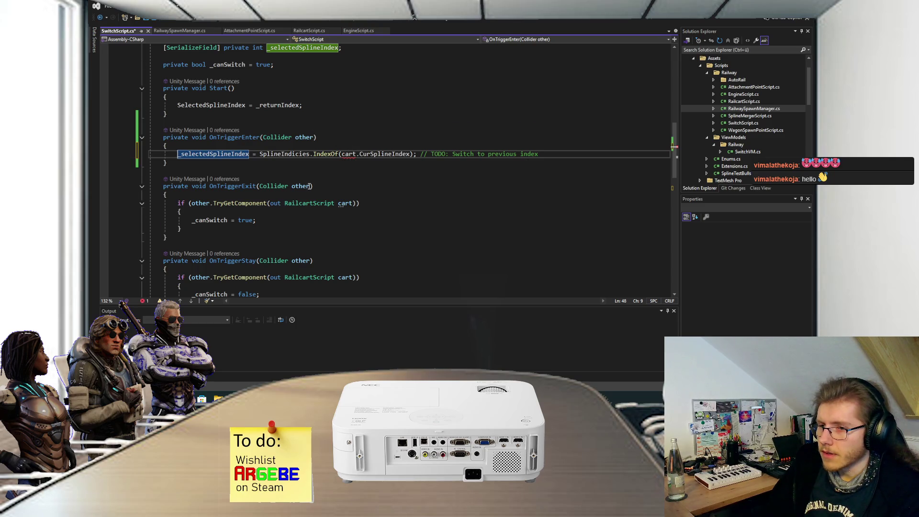
scroll(213, 208, down, 3)
drag(190, 210, 179, 203)
key(ctrl+c)
scroll(199, 161, up, 1)
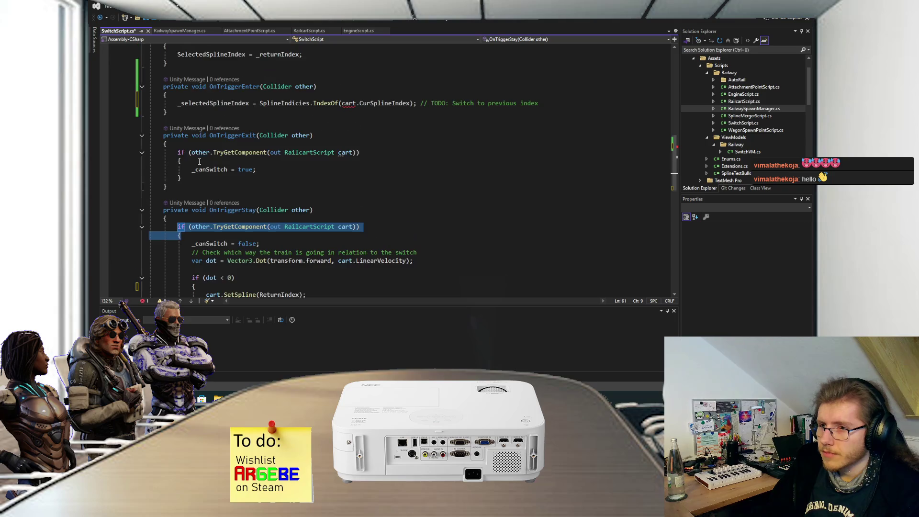
click(196, 94)
key(Return)
key(ctrl+v)
Step: Move the _selectedSplineIndex assignment inside the RailcartScript check and save SwitchScript.cs
key(Return)
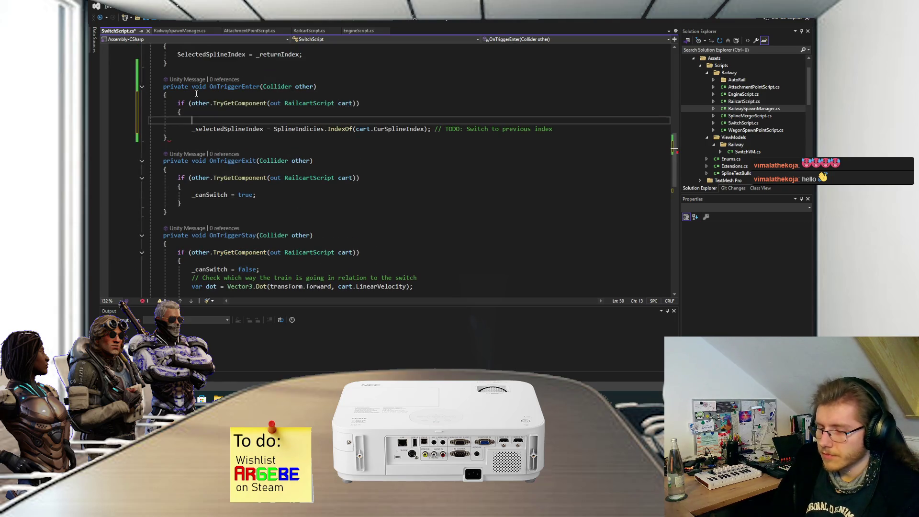
key(Down)
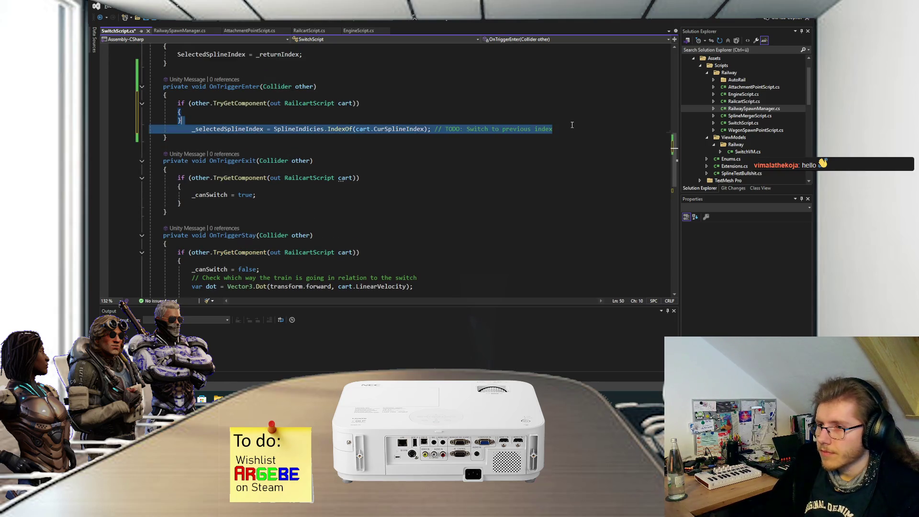
key(ctrl+x)
click(456, 111)
key(Return)
key(ctrl+v)
key(ctrl+s)
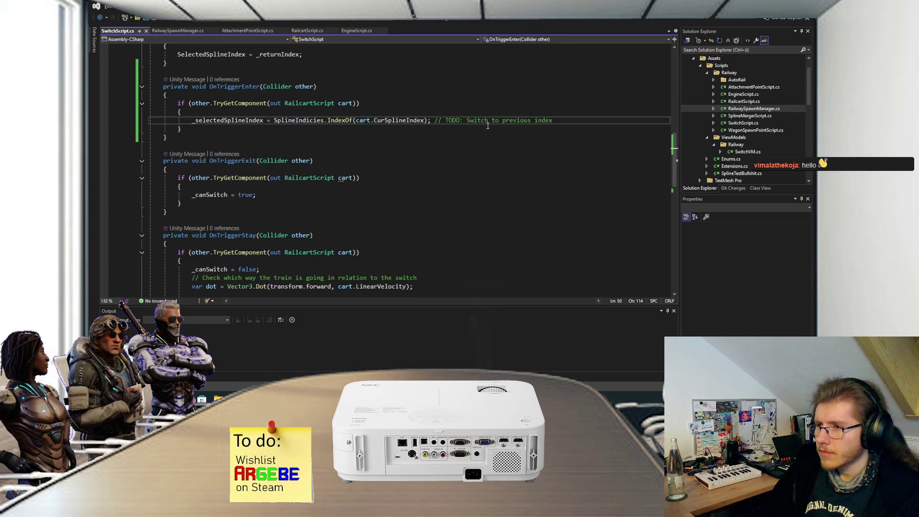
drag(560, 120, 447, 121)
click(431, 122)
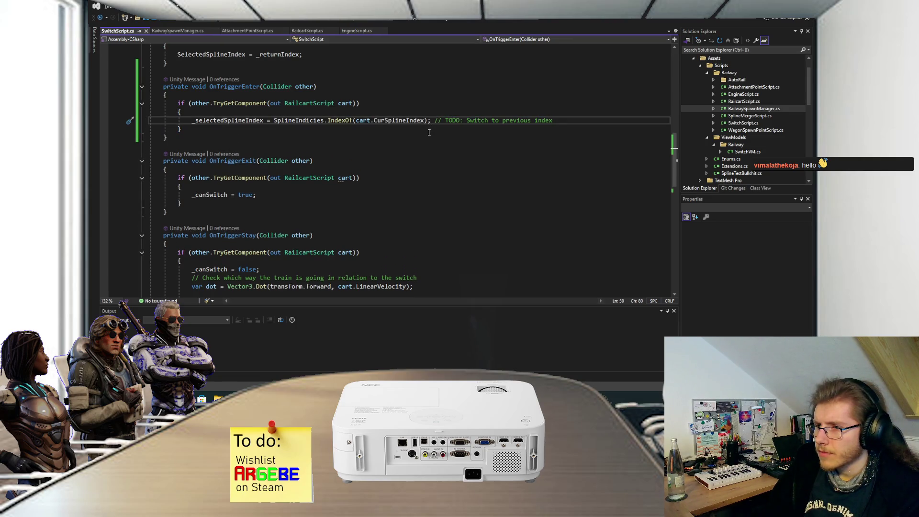
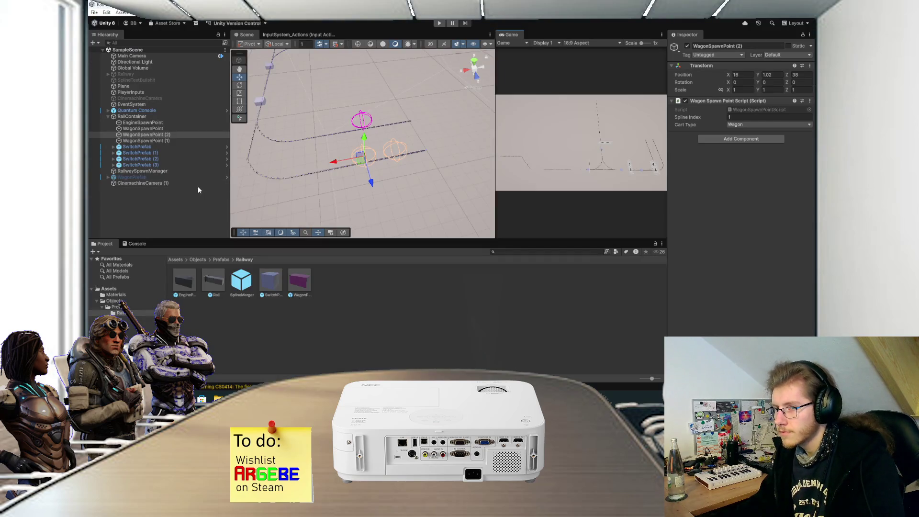
Step: Launch the Stream Deck app from Windows search over the Unity railway scene
drag(333, 193, 381, 199)
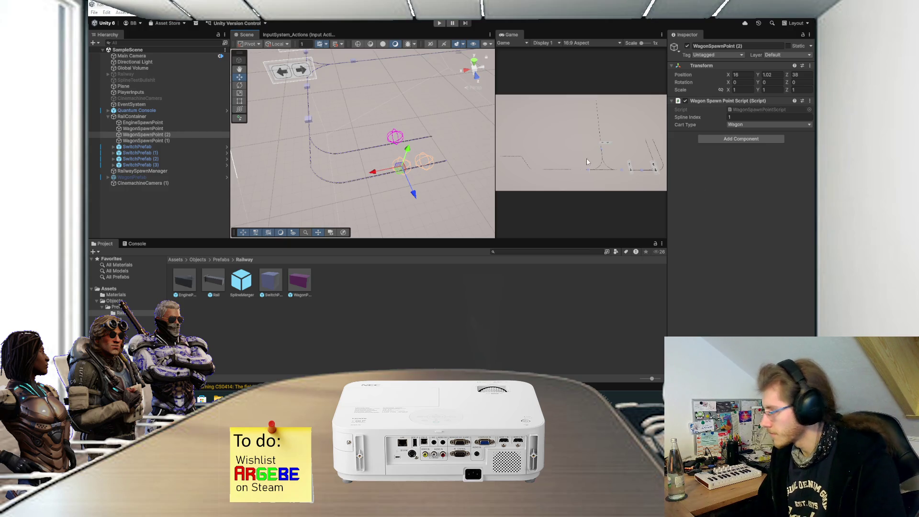
key(super)
text(stream Deck)
key(Return)
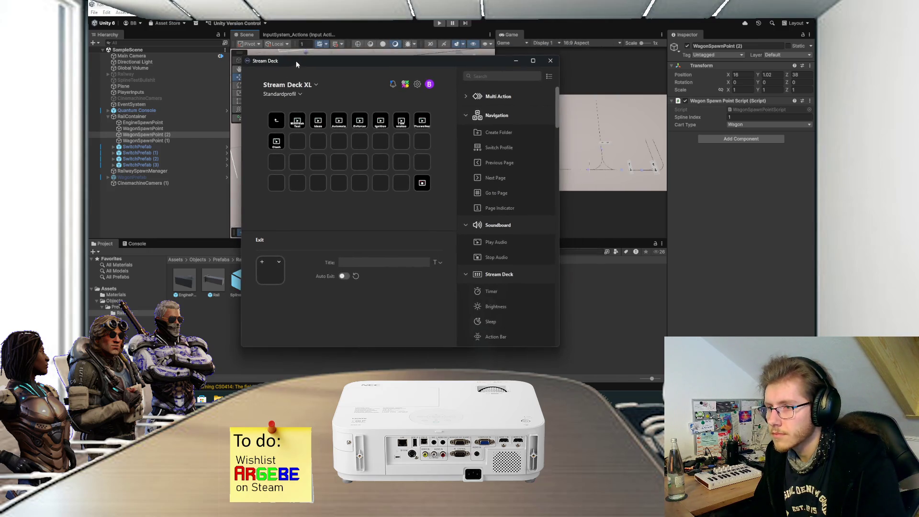
Step: Check the Clash key's Play Audio settings, then minimize the Stream Deck window
click(278, 137)
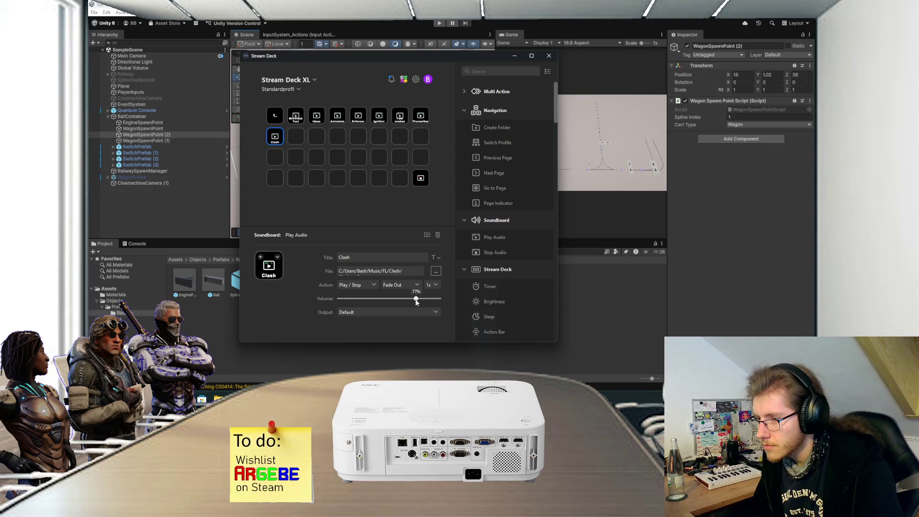
click(513, 56)
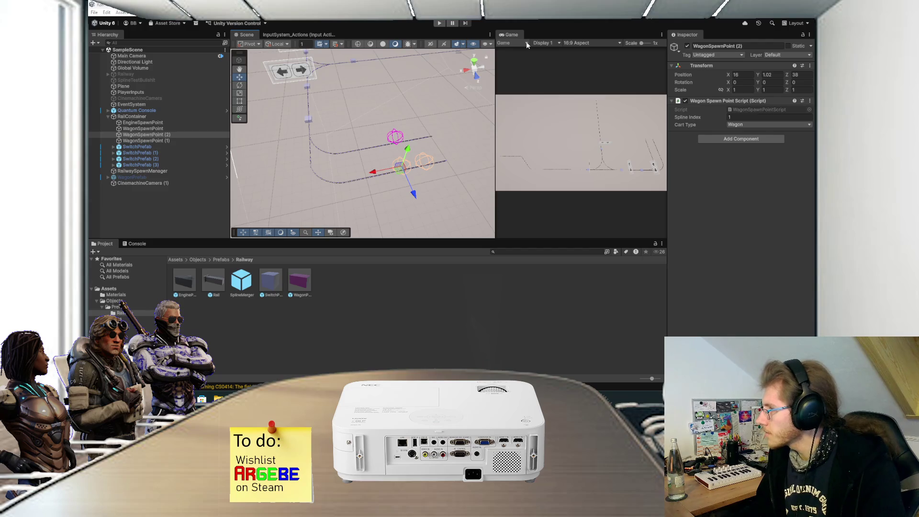
click(150, 197)
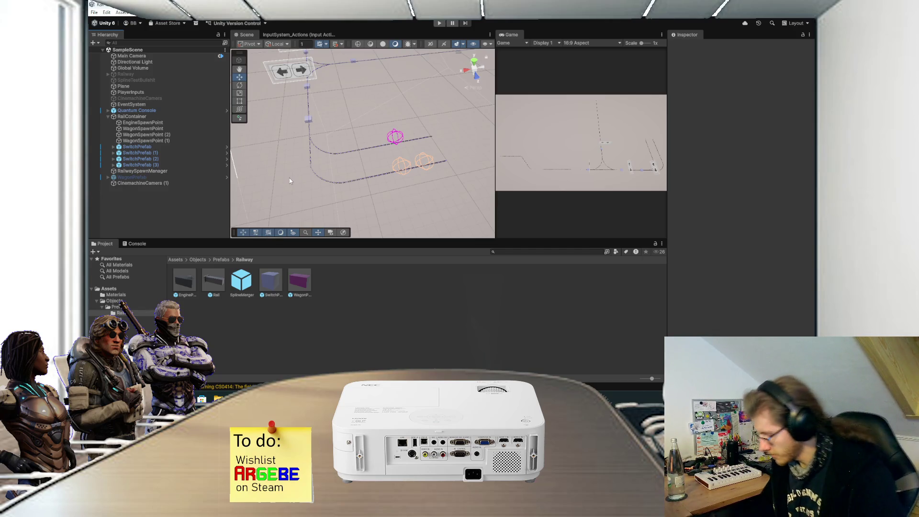
mouse_move(290, 145)
mouse_down()
mouse_move(439, 152)
mouse_move(410, 156)
mouse_move(429, 184)
mouse_move(421, 148)
mouse_move(407, 176)
mouse_move(407, 145)
mouse_move(414, 160)
mouse_move(397, 144)
mouse_move(401, 167)
mouse_move(402, 130)
mouse_move(382, 161)
mouse_up()
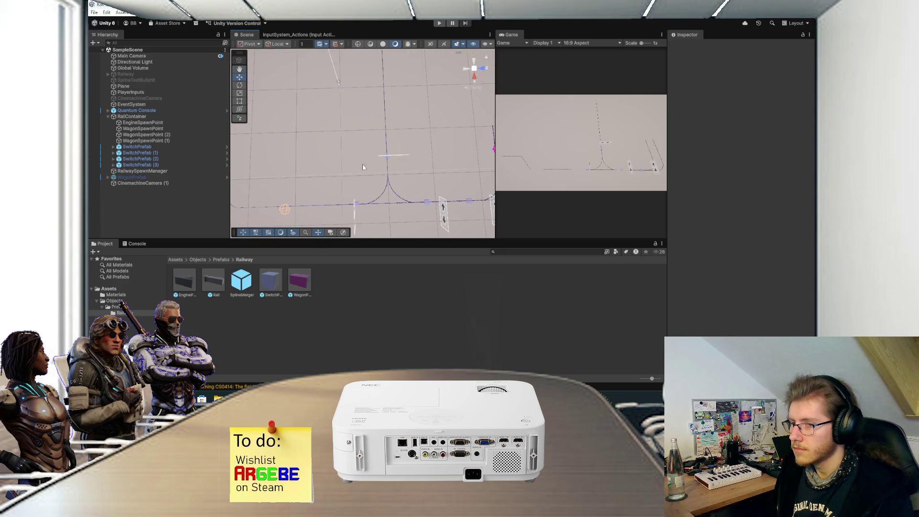
double_click(223, 280)
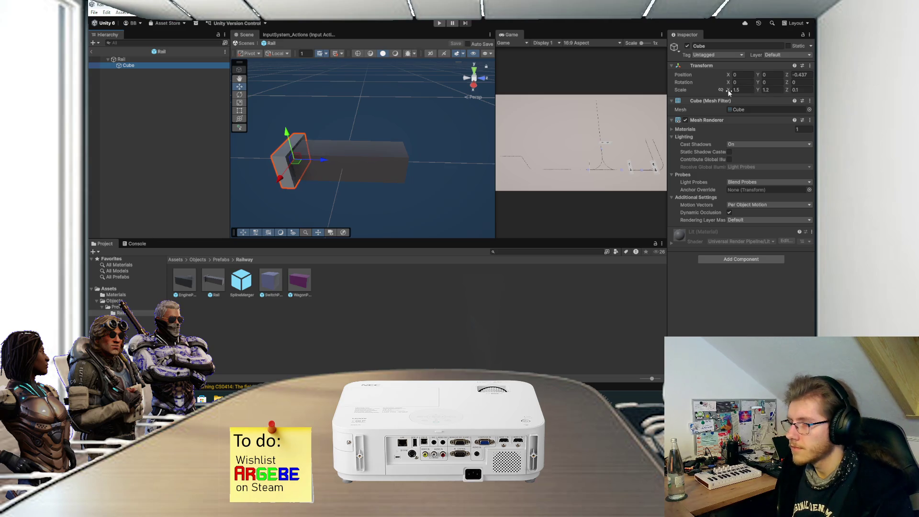
Step: Scale the Rail prefab's Cube to 2.5, 1.1, 0.1, save the prefab, and return to SampleScene
drag(728, 92, 748, 92)
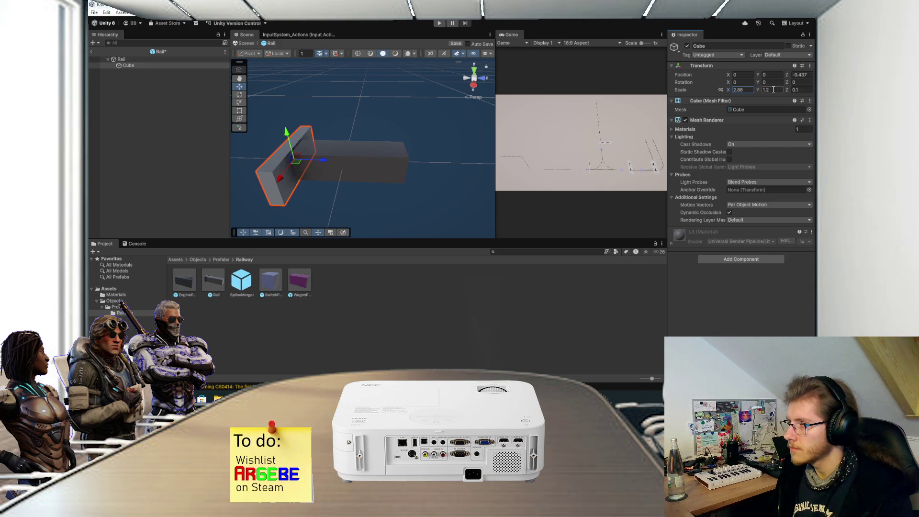
text(1)
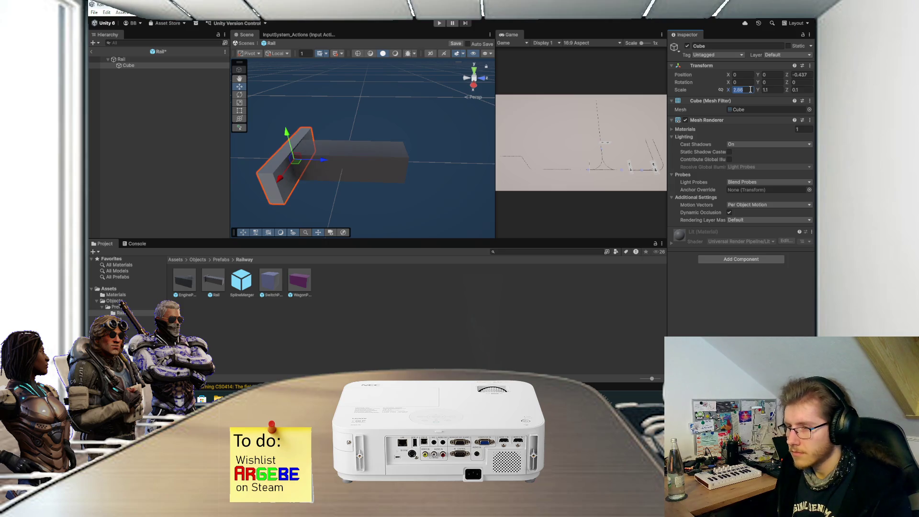
text(2)
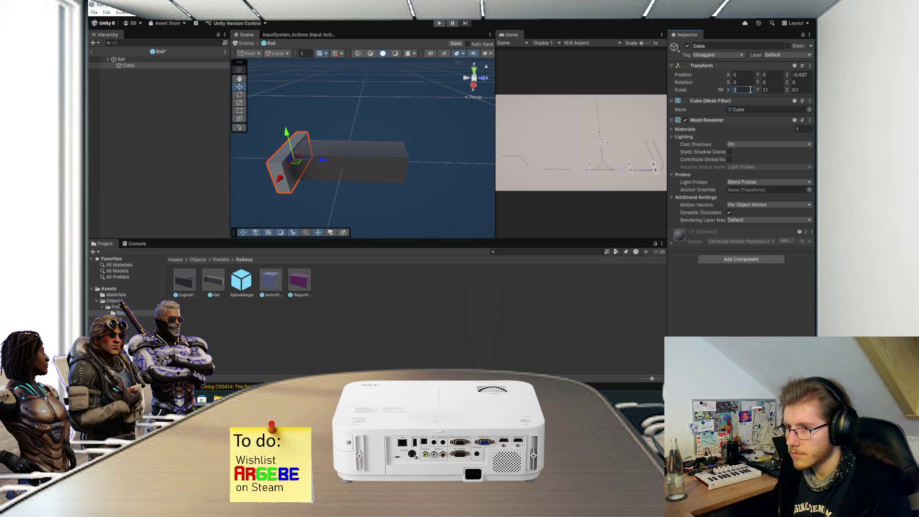
text(.5)
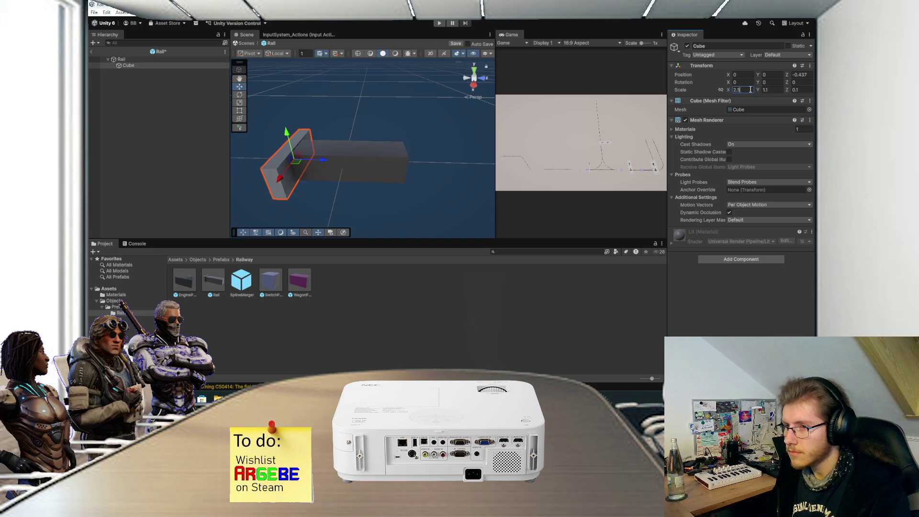
mouse_move(399, 108)
mouse_down()
mouse_move(392, 171)
mouse_move(398, 162)
mouse_move(409, 175)
mouse_move(431, 170)
mouse_up()
key(ctrl+s)
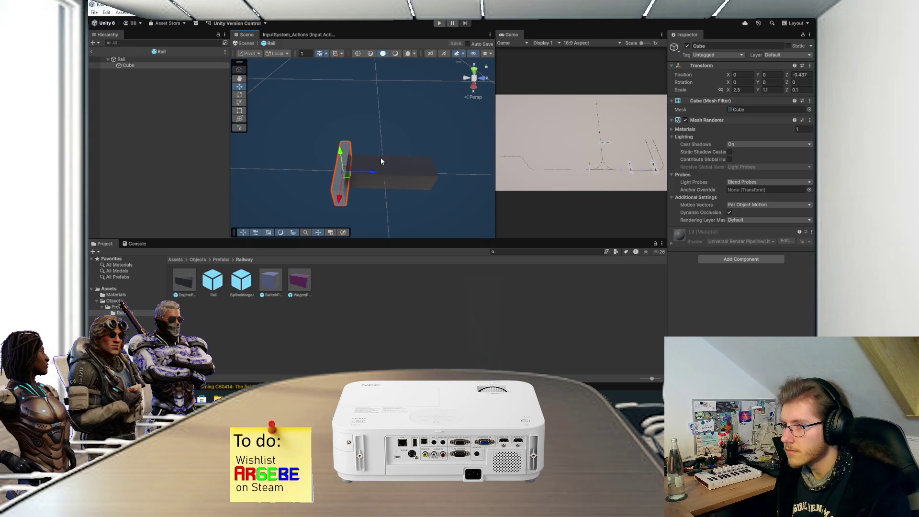
click(205, 136)
click(91, 52)
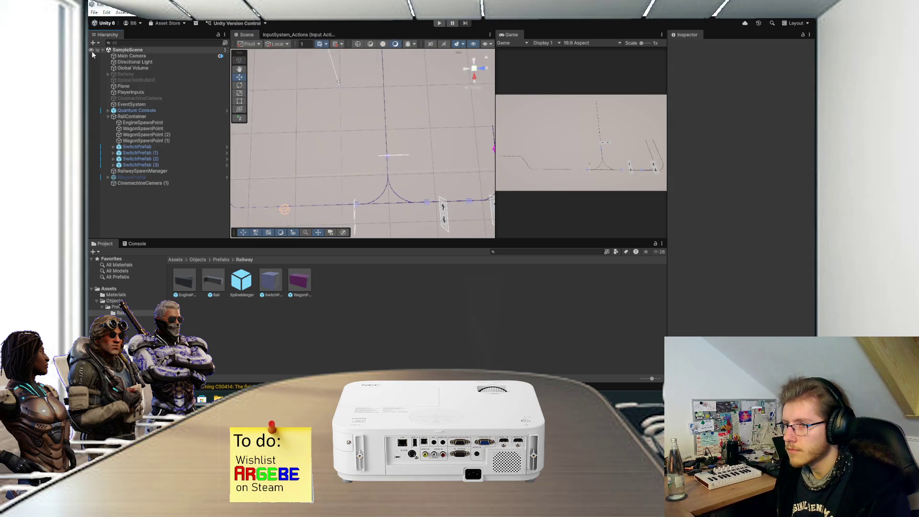
Step: Set CinemachineCamera (1)'s Rotation Control to Rotate With Follow Target and enter Play mode
mouse_move(378, 180)
mouse_down()
mouse_move(345, 143)
mouse_move(395, 147)
mouse_move(406, 126)
mouse_up()
click(180, 117)
click(170, 183)
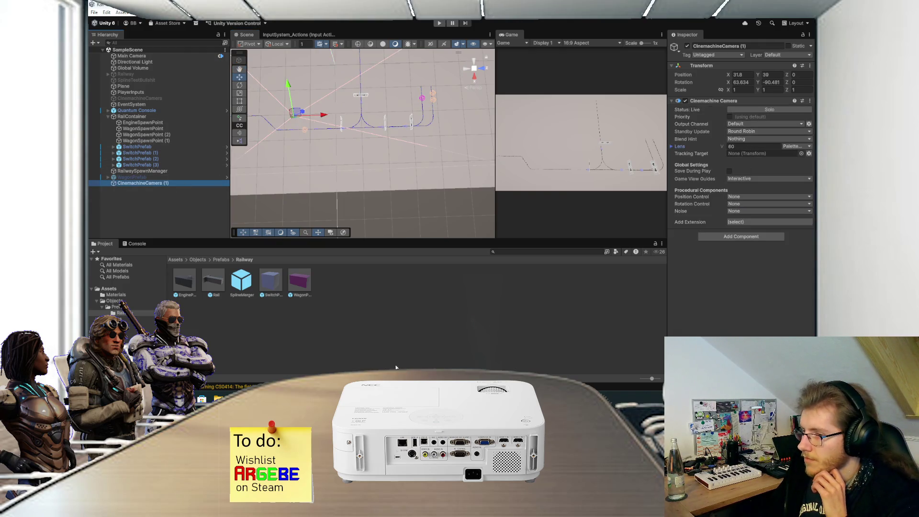
click(737, 204)
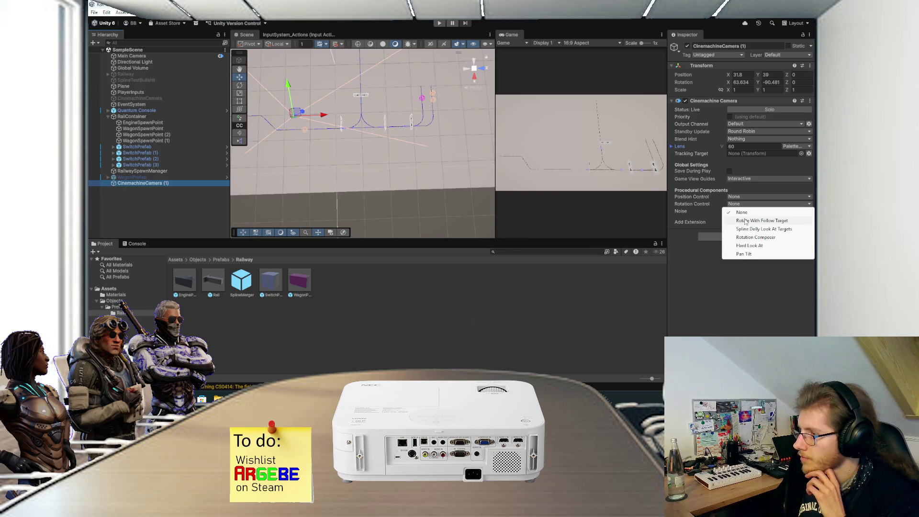
click(745, 217)
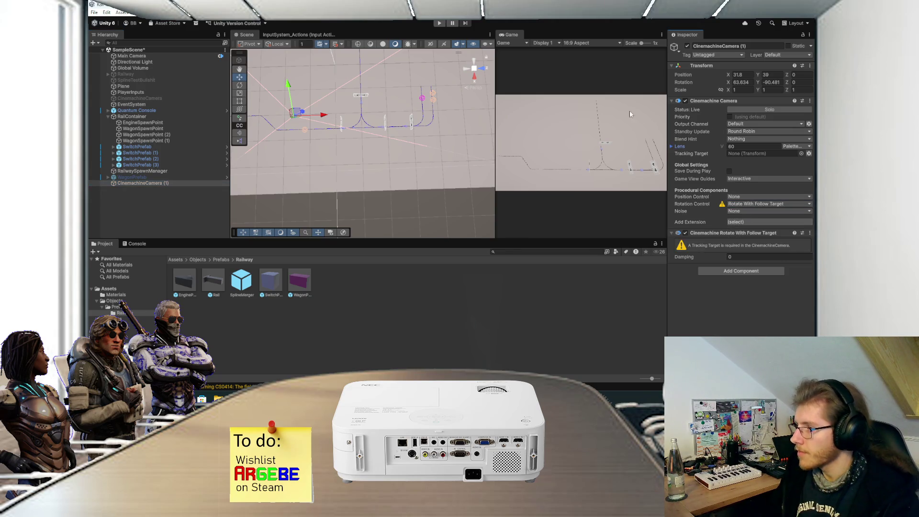
key(ctrl+p)
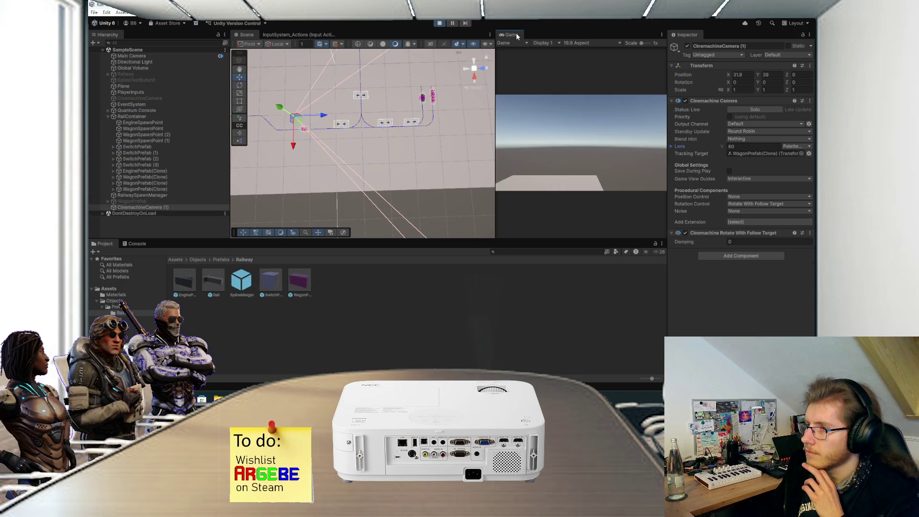
Step: Ping the camera's Tracking Target field to reveal the WagonPrefab(Clone) it follows
scroll(417, 102, down, 1)
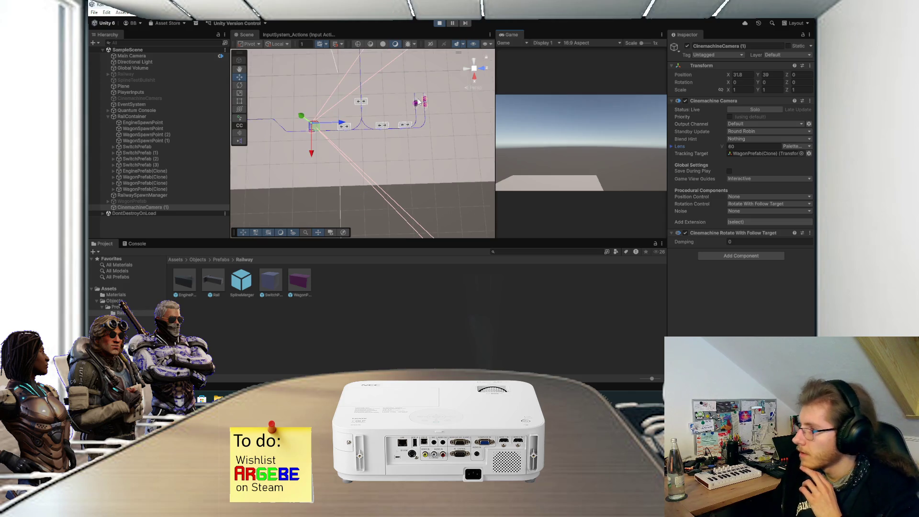
scroll(386, 144, down, 2)
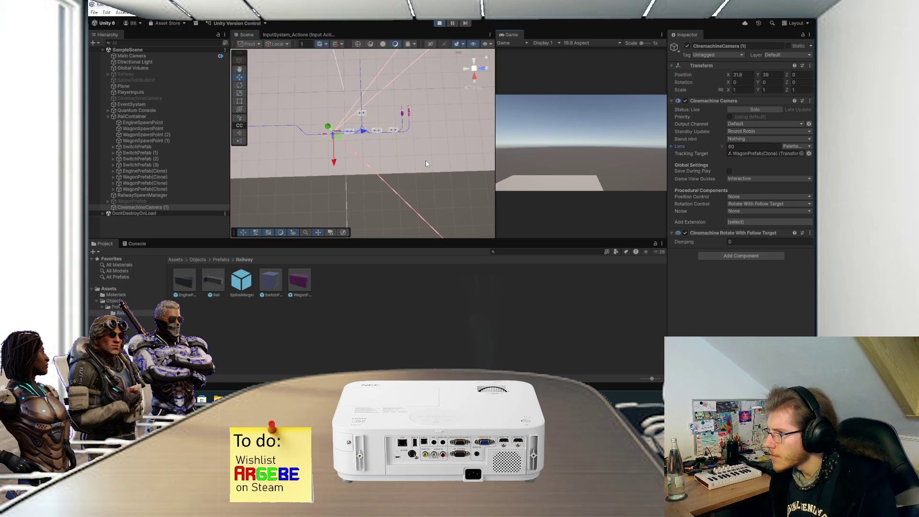
mouse_move(426, 156)
mouse_down()
mouse_move(404, 148)
mouse_move(375, 84)
mouse_move(387, 111)
mouse_up()
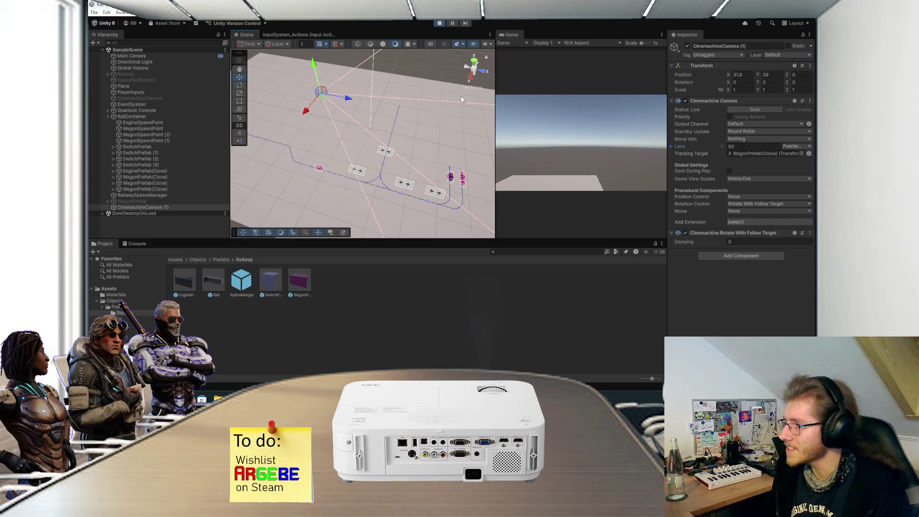
click(742, 153)
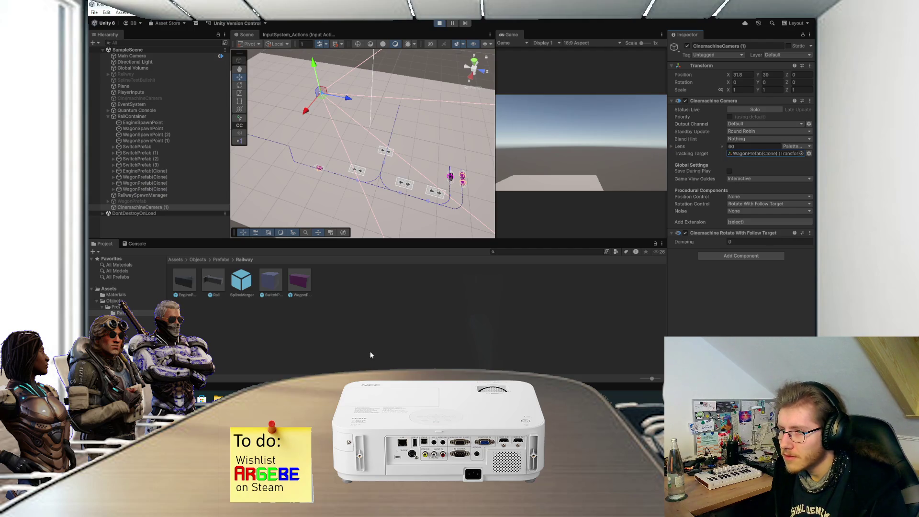
Step: Select the tracked WagonPrefab(Clone) in the Hierarchy and frame it in the Scene view
scroll(373, 176, down, 3)
scroll(368, 175, up, 3)
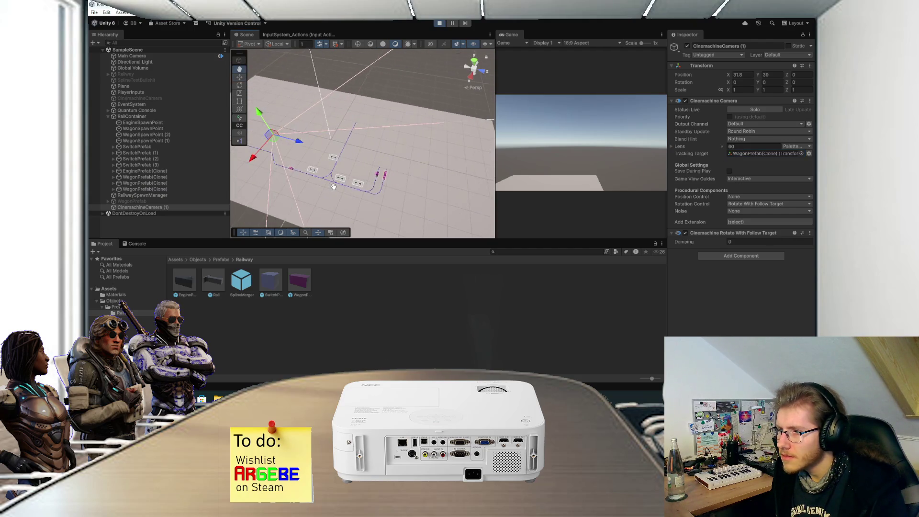
click(743, 154)
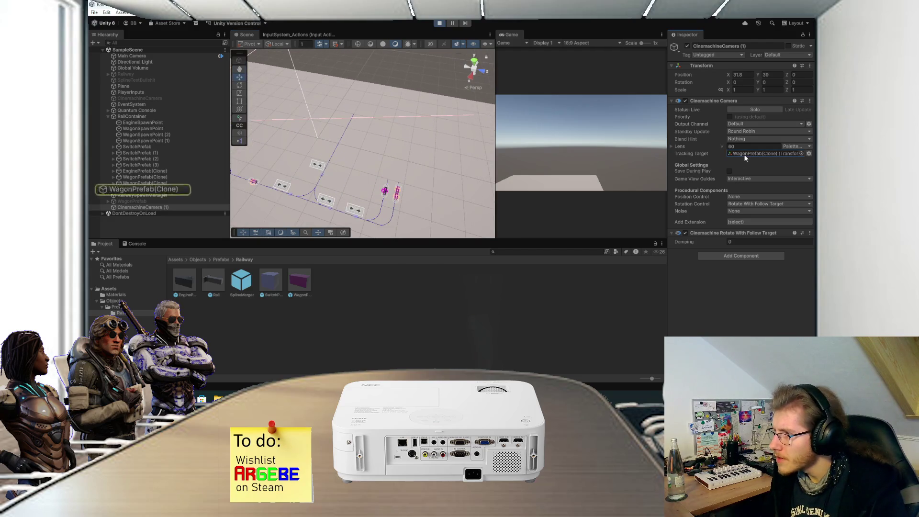
click(178, 190)
key(f)
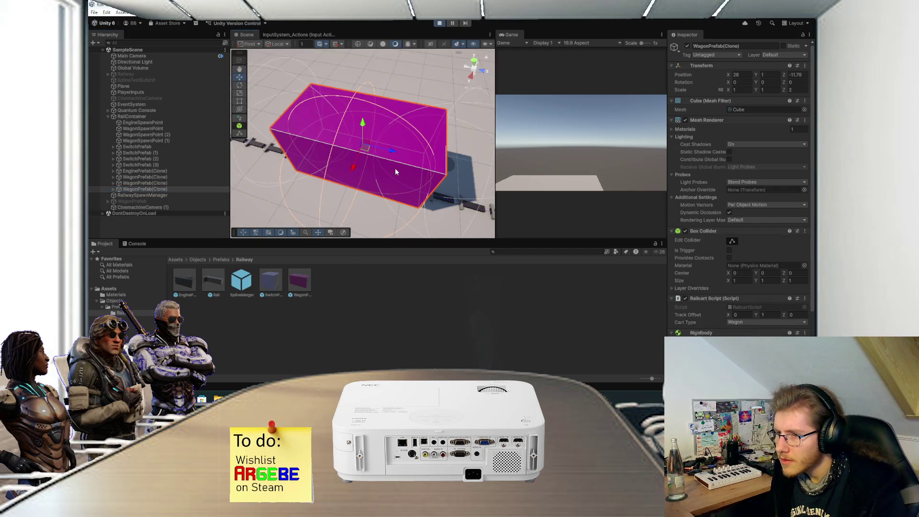
scroll(393, 167, down, 5)
scroll(399, 182, down, 3)
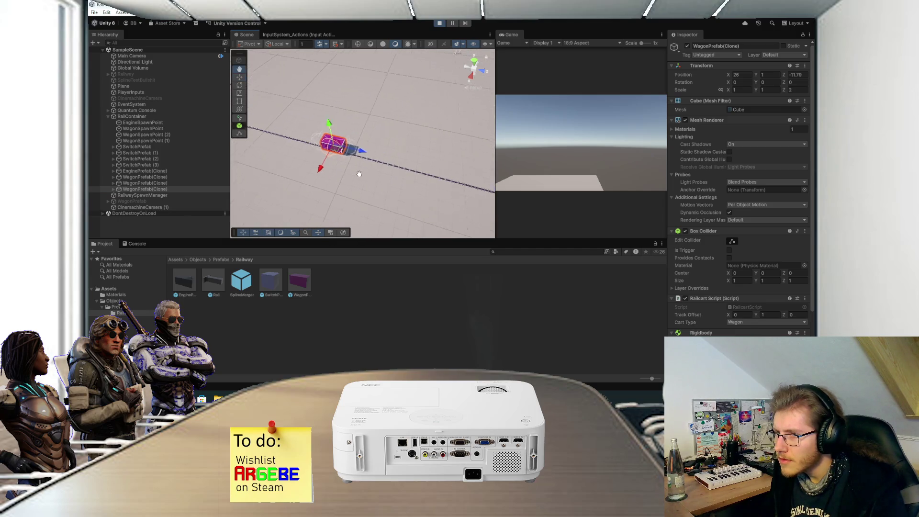
scroll(351, 171, down, 3)
drag(371, 161, 364, 168)
Step: Stop Play mode and open RailwaySpawnManager.cs in Visual Studio
click(439, 23)
key(alt+Tab)
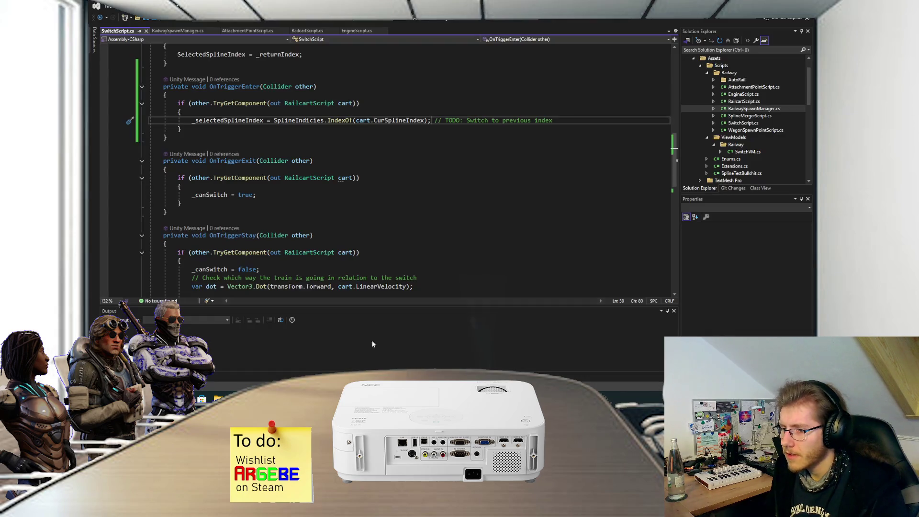
scroll(369, 178, up, 2)
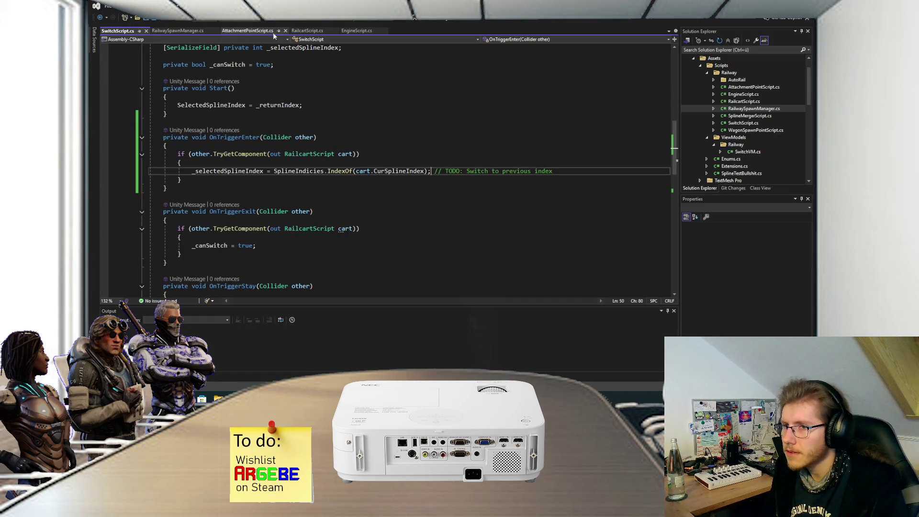
click(184, 32)
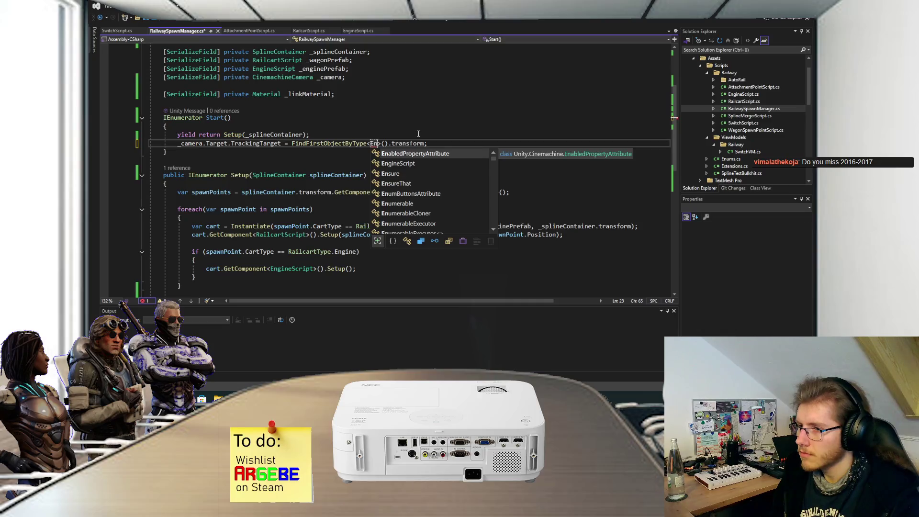
Step: Set the tracking target to FindFirstObjectByType<EngineScript>().transform and save the script
text(g)
key(Tab)
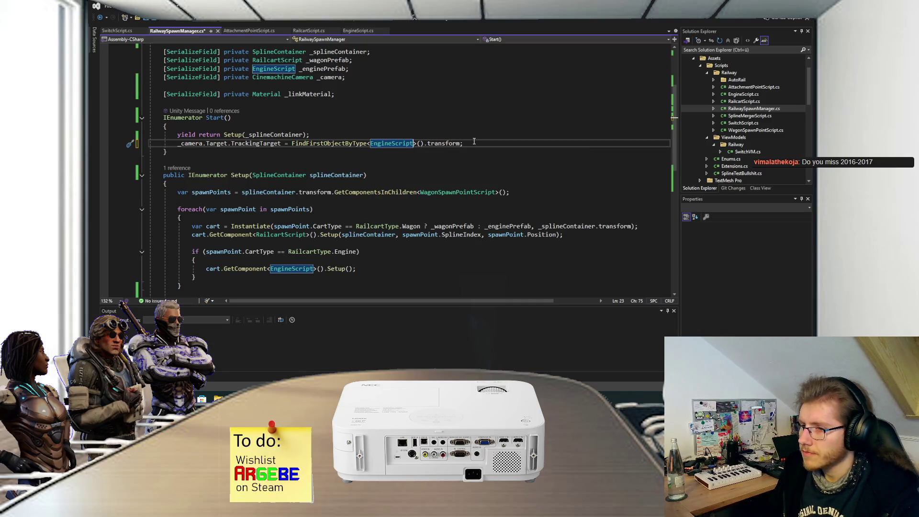
key(End)
key(ctrl+s)
scroll(455, 162, down, 6)
scroll(437, 179, up, 6)
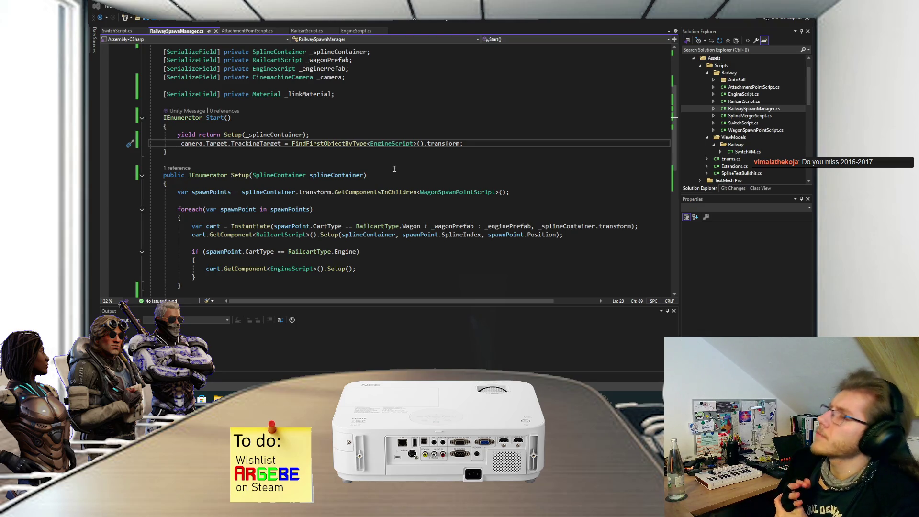
key(alt+Tab)
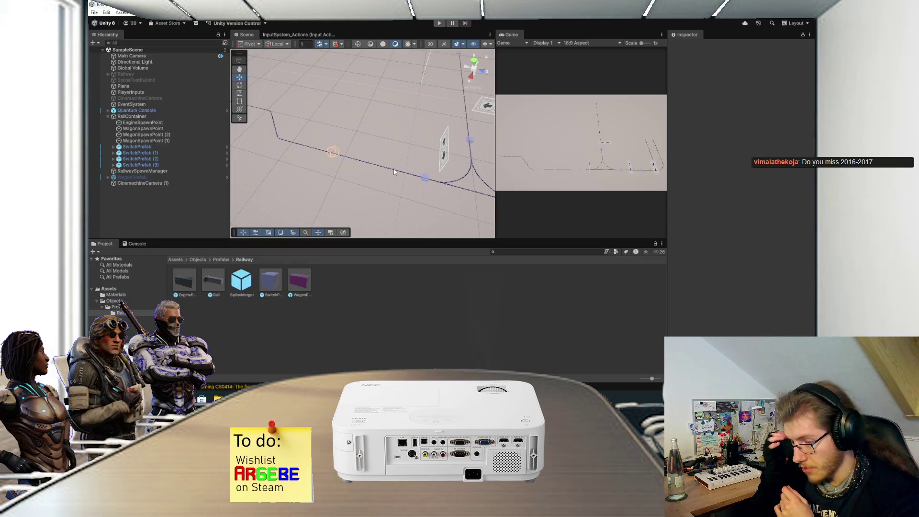
Step: Select RailwaySpawnManager in the Hierarchy and enter Play mode to spawn the engine and wagons
mouse_move(383, 166)
mouse_down()
mouse_move(373, 179)
mouse_move(355, 170)
mouse_move(379, 126)
mouse_move(370, 175)
mouse_up()
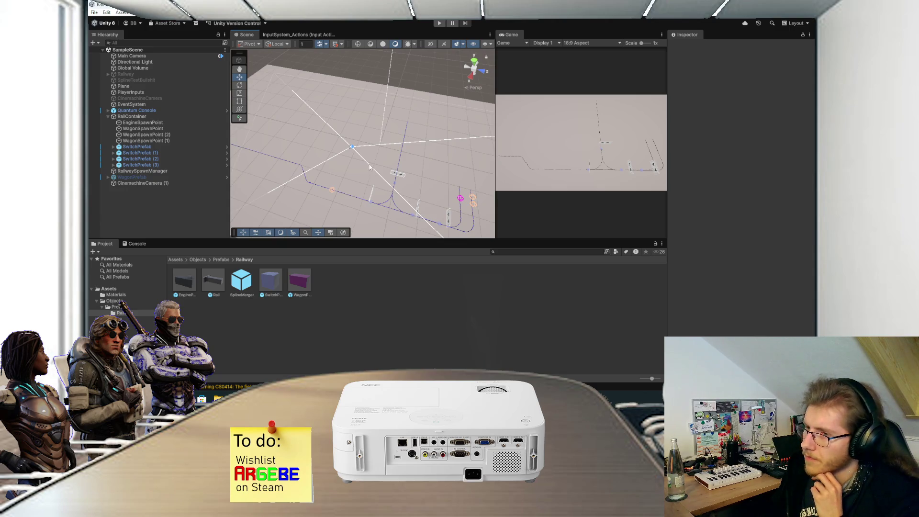
drag(371, 155, 365, 139)
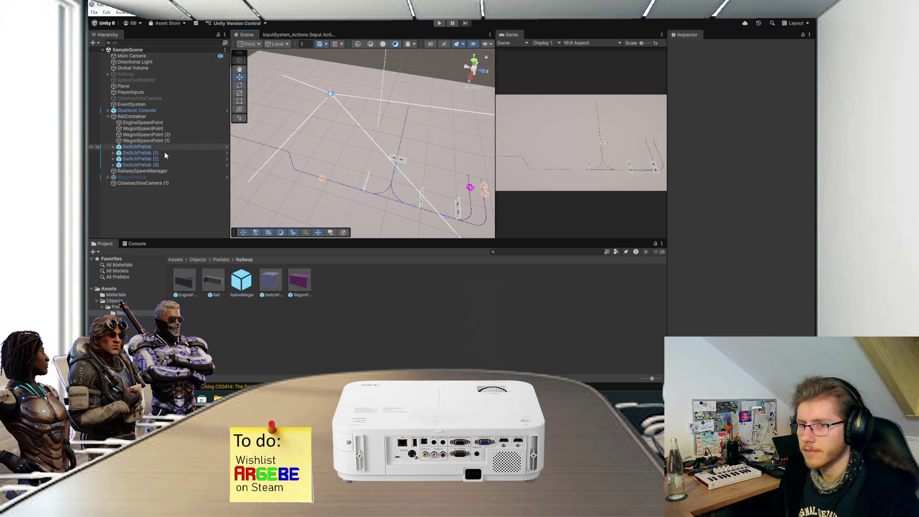
click(163, 170)
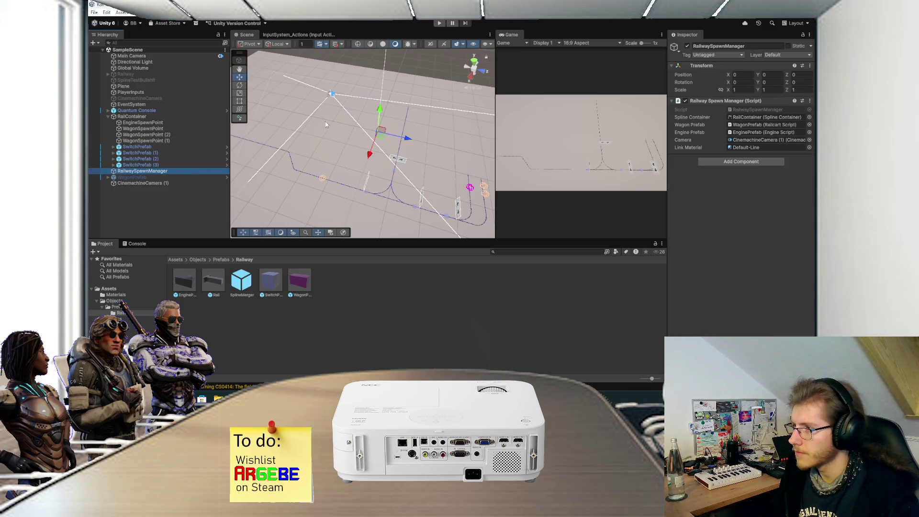
click(438, 23)
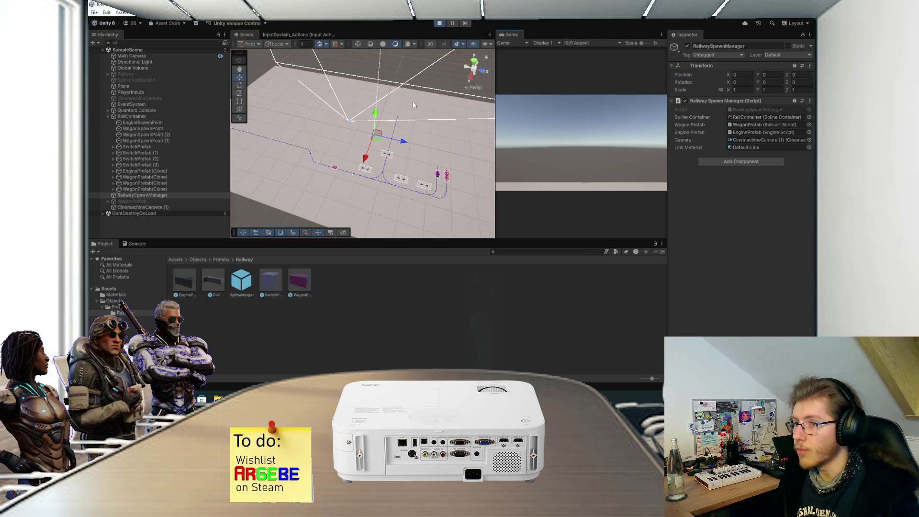
Step: Give CinemachineCamera (1) Damping 6.93 and set Rotation Control to Rotation Composer
scroll(413, 101, down, 3)
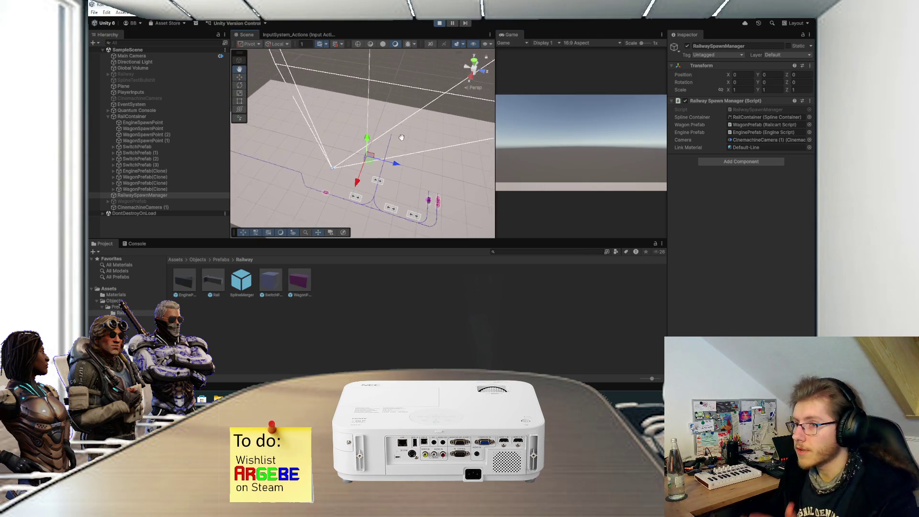
click(157, 207)
click(753, 153)
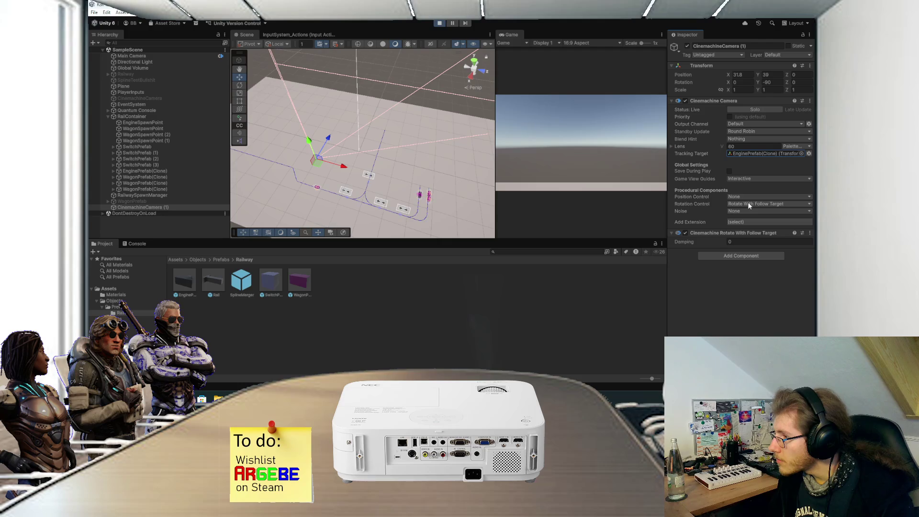
click(736, 242)
text(6.93)
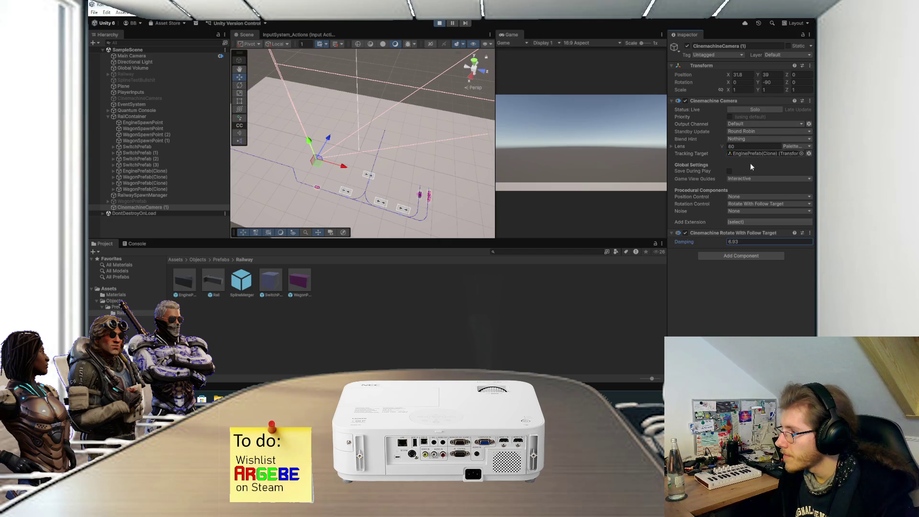
click(753, 205)
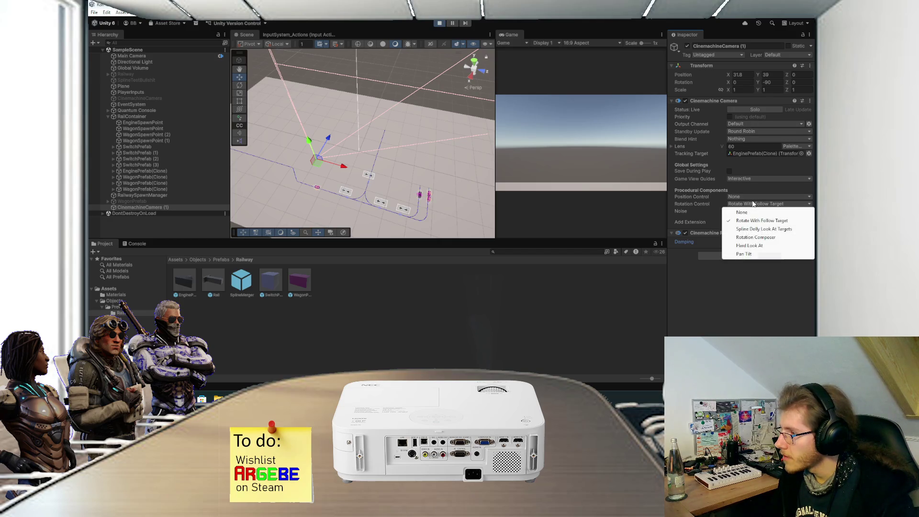
click(754, 238)
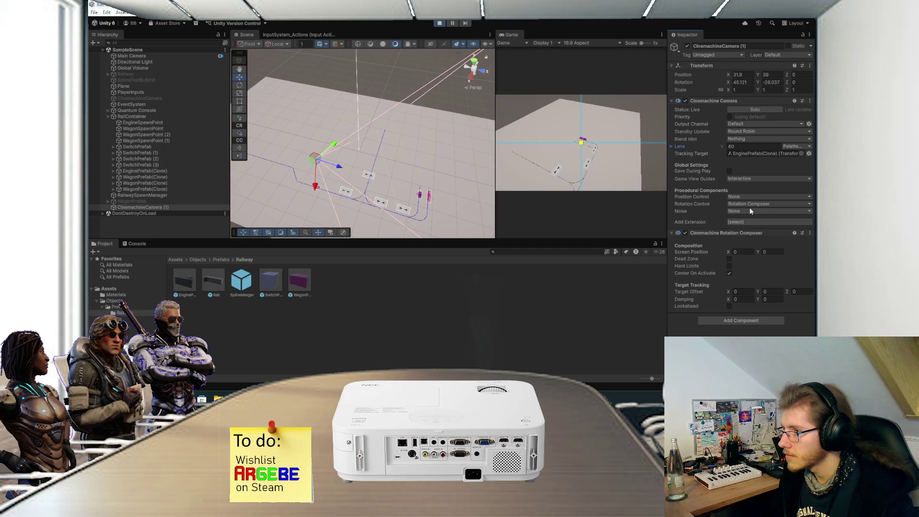
Step: Maximize the Game view to watch the camera follow the engine, then stop Play mode
double_click(508, 36)
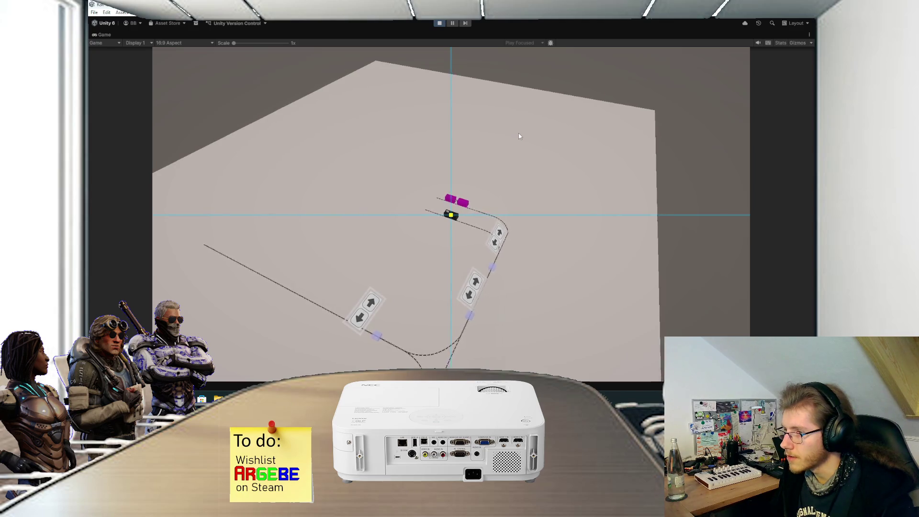
double_click(97, 35)
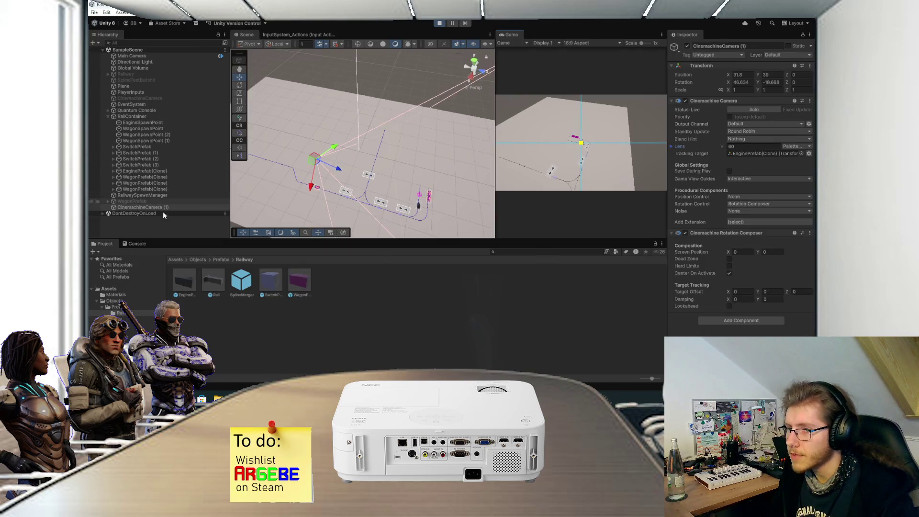
double_click(509, 35)
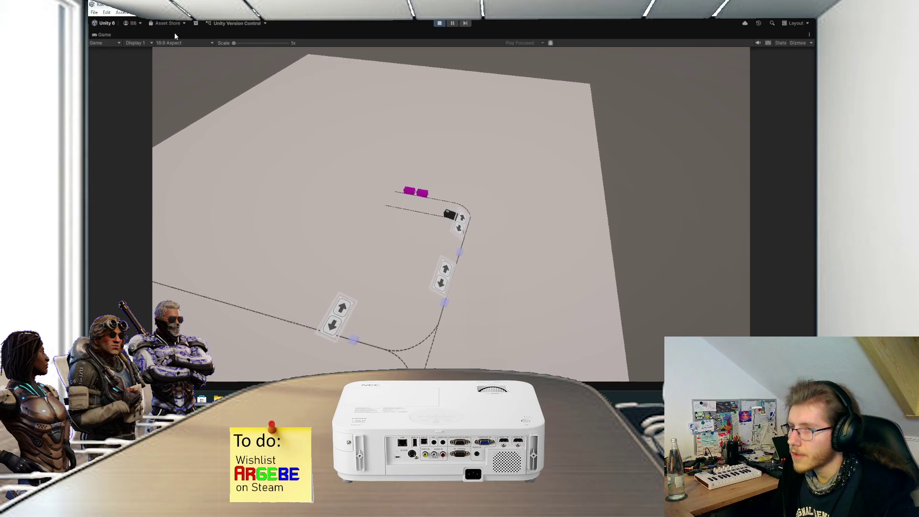
click(438, 23)
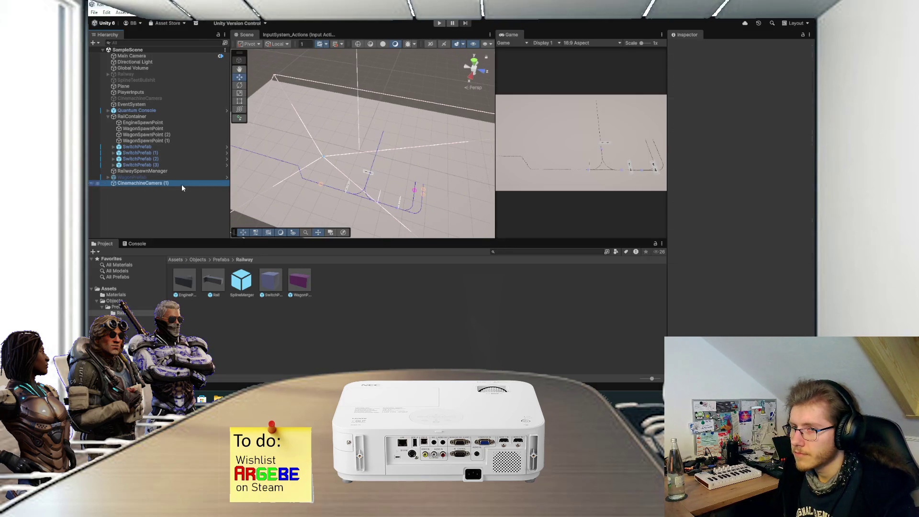
Step: Set CinemachineCamera (1)'s Rotation Control to None, then deselect the camera
click(181, 183)
click(764, 203)
click(761, 212)
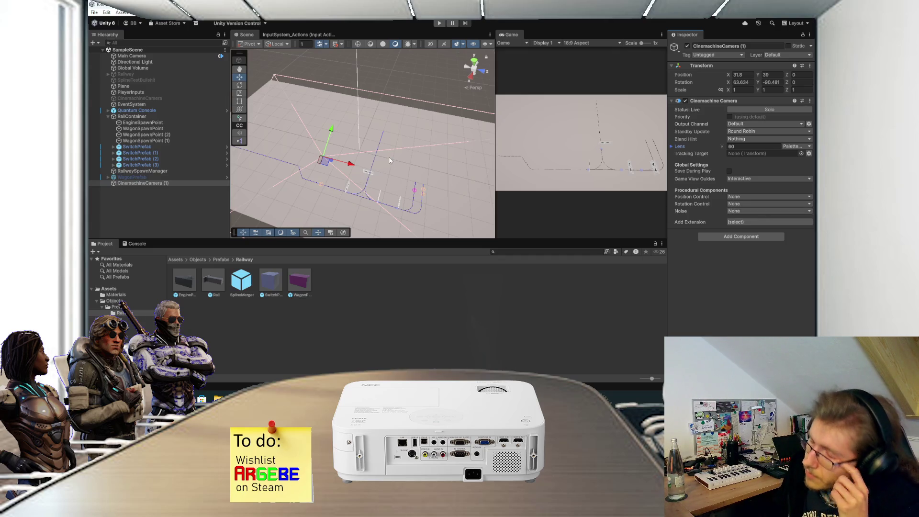
mouse_move(389, 165)
mouse_down()
mouse_move(395, 141)
mouse_move(394, 155)
mouse_up()
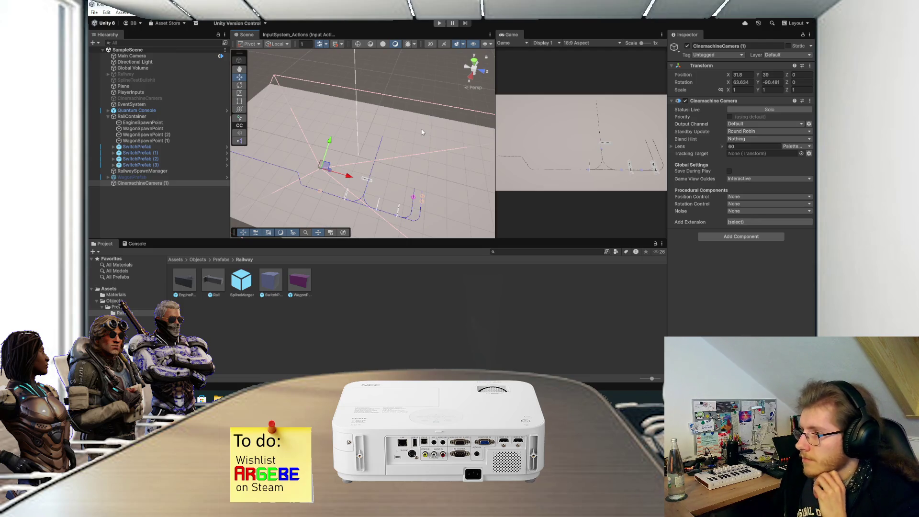
mouse_move(421, 132)
mouse_down()
mouse_move(420, 156)
mouse_move(419, 118)
mouse_up()
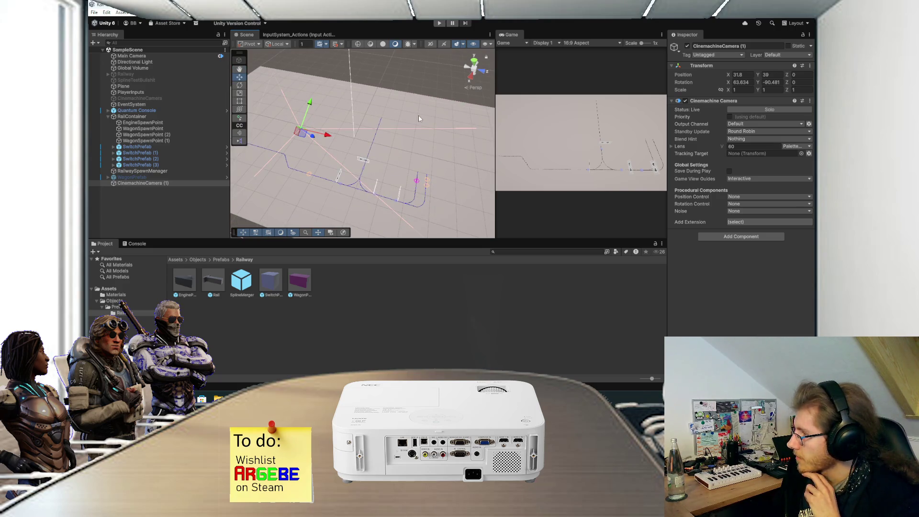
mouse_move(418, 118)
mouse_down()
mouse_move(402, 155)
mouse_move(405, 141)
mouse_up()
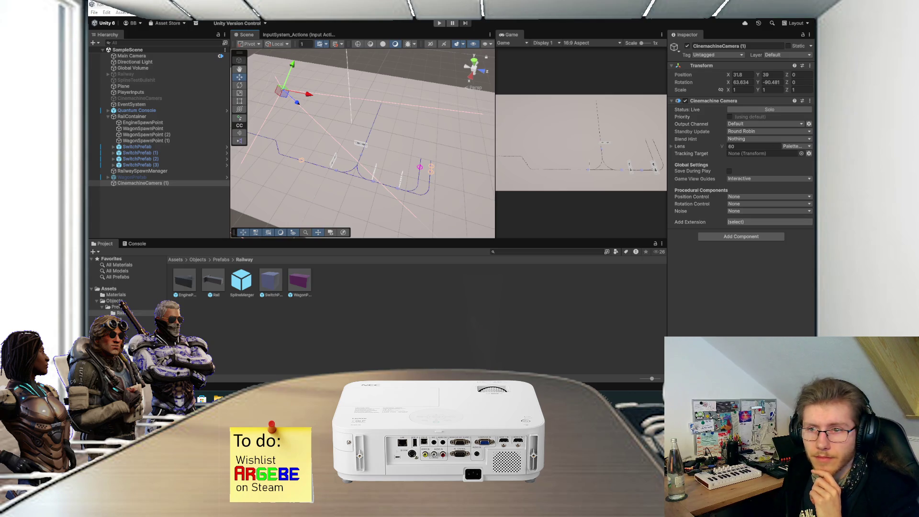
click(145, 201)
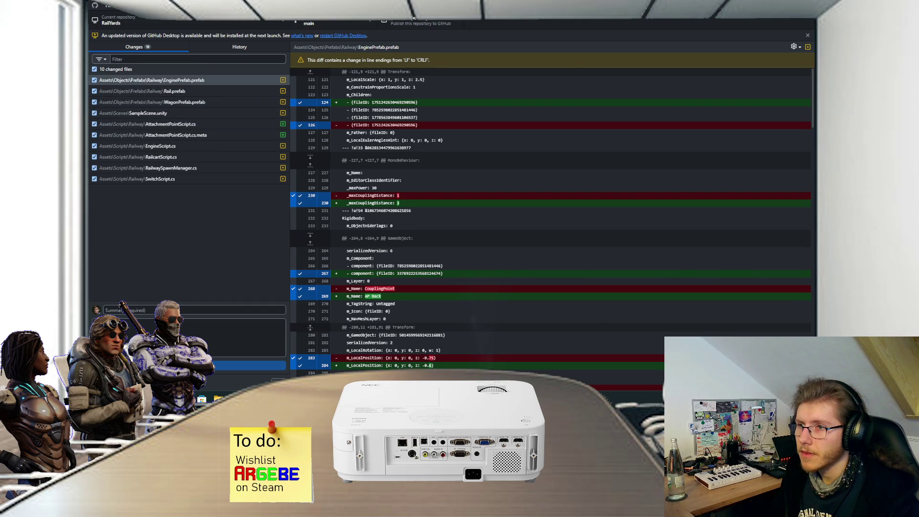
Step: Commit the 10 changed files to main with summary 'Aoupli', then push to origin
key(super+Down)
key(super+Down)
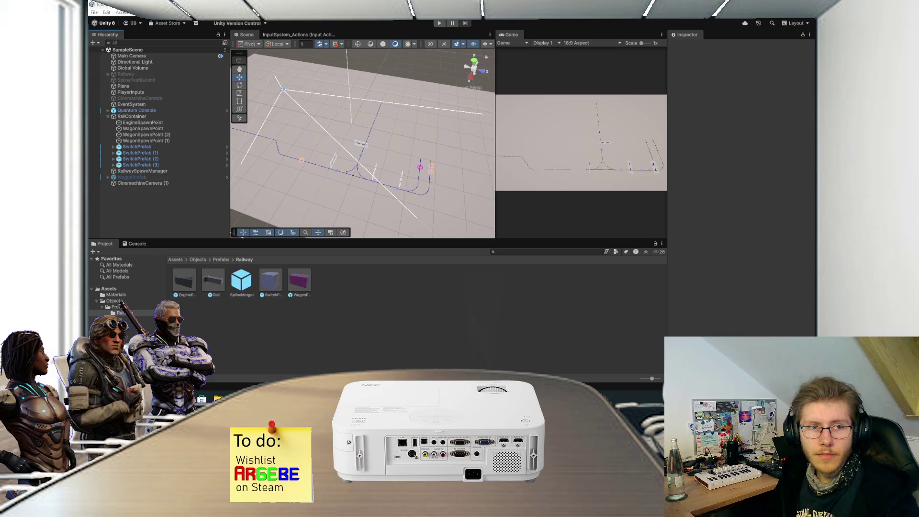
key(alt+Tab)
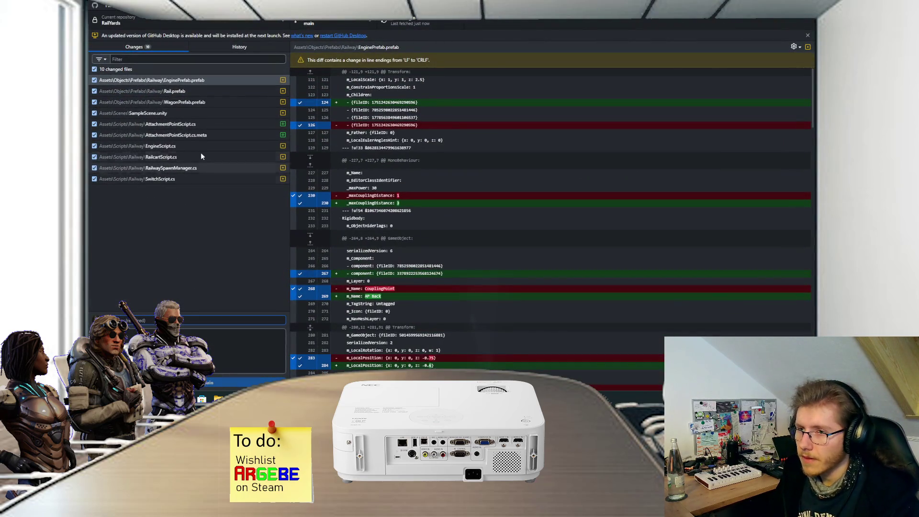
text(A)
text(oupli)
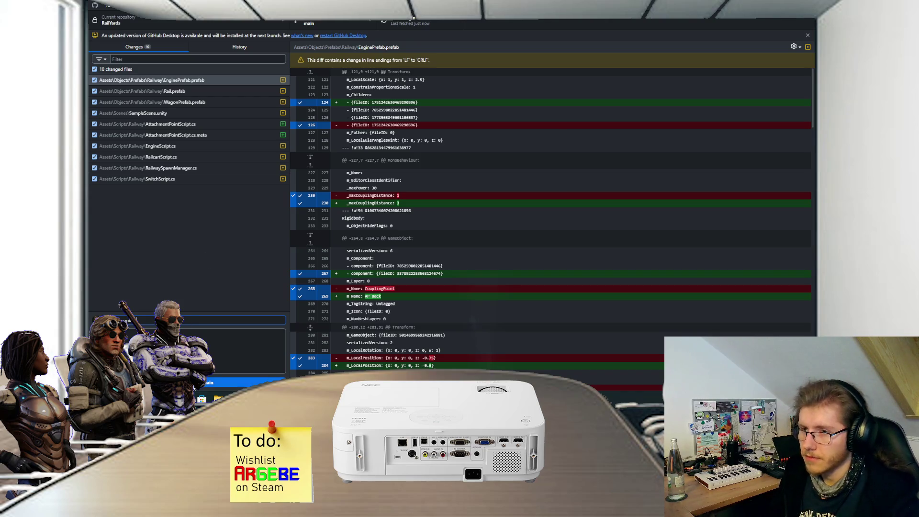
click(211, 383)
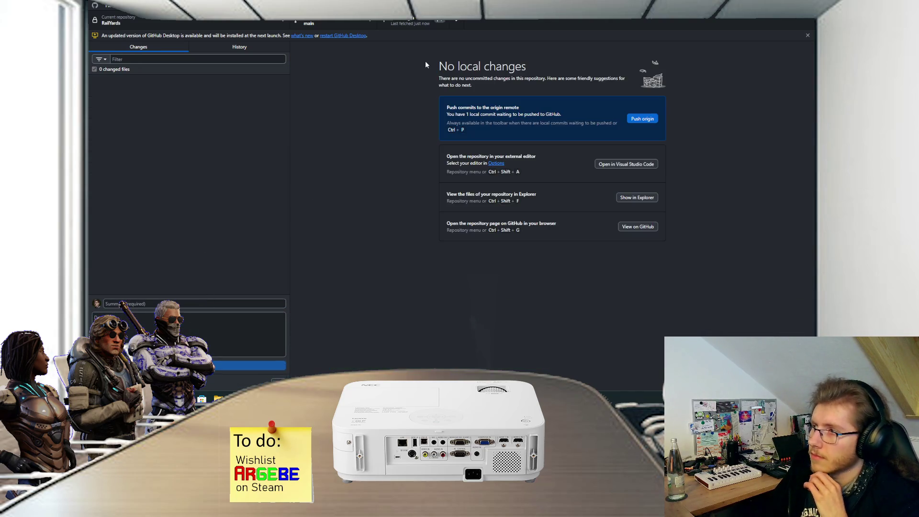
click(417, 23)
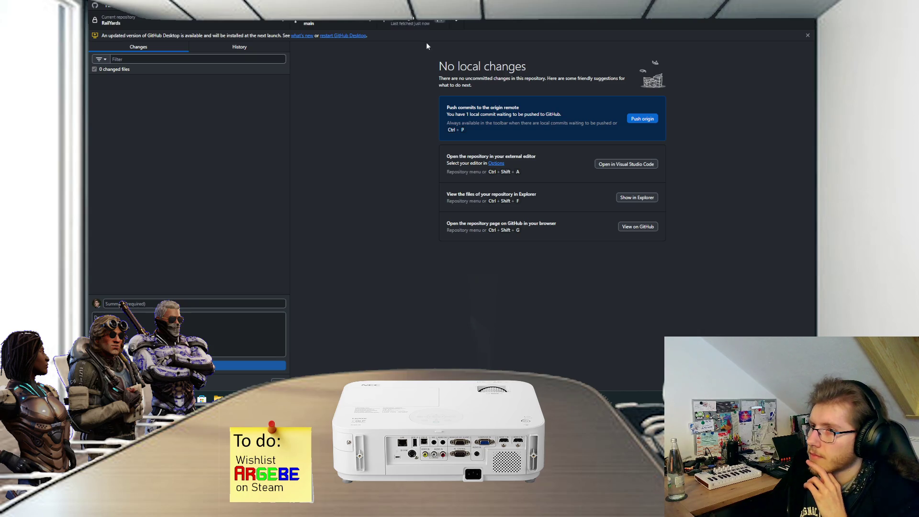
key(alt+Tab)
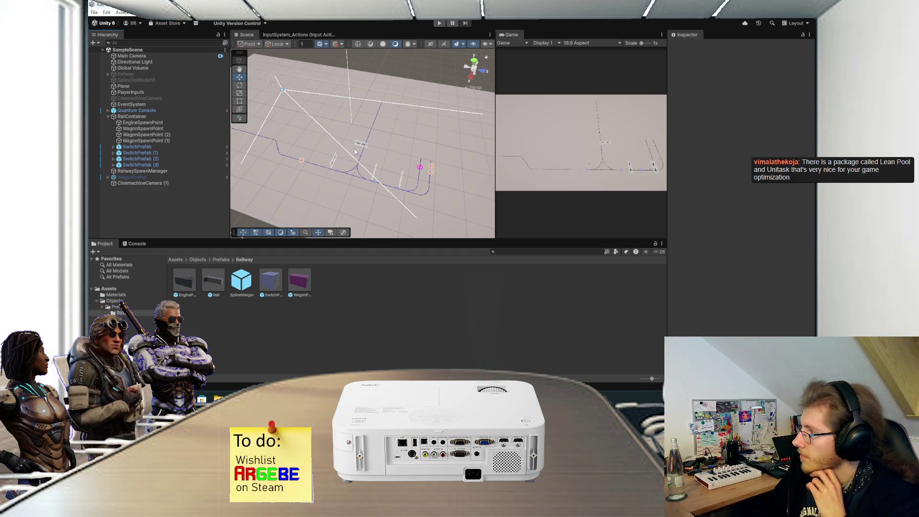
Step: Orbit and pan the Scene view over the rail switches, then switch to the Paint.NET sketch
scroll(355, 152, down, 1)
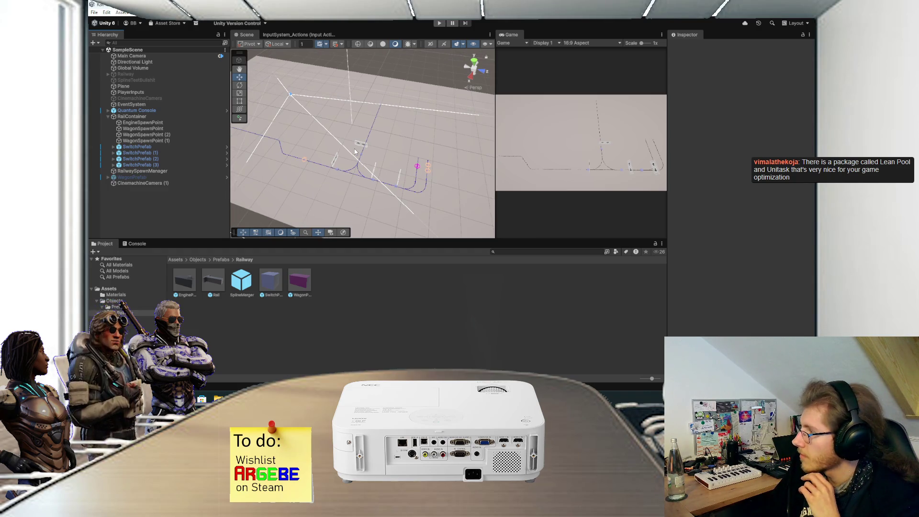
drag(358, 148, 378, 149)
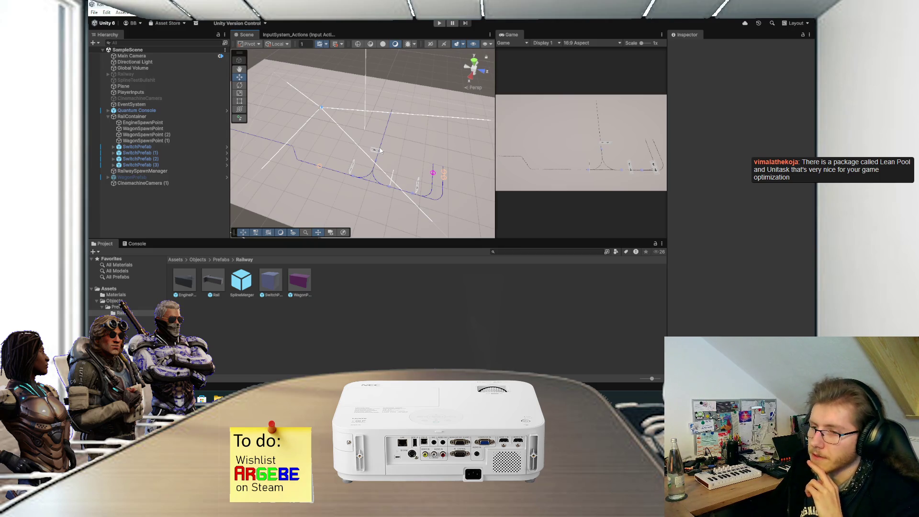
mouse_move(386, 143)
mouse_down()
mouse_move(381, 161)
mouse_move(379, 124)
mouse_move(377, 142)
mouse_up()
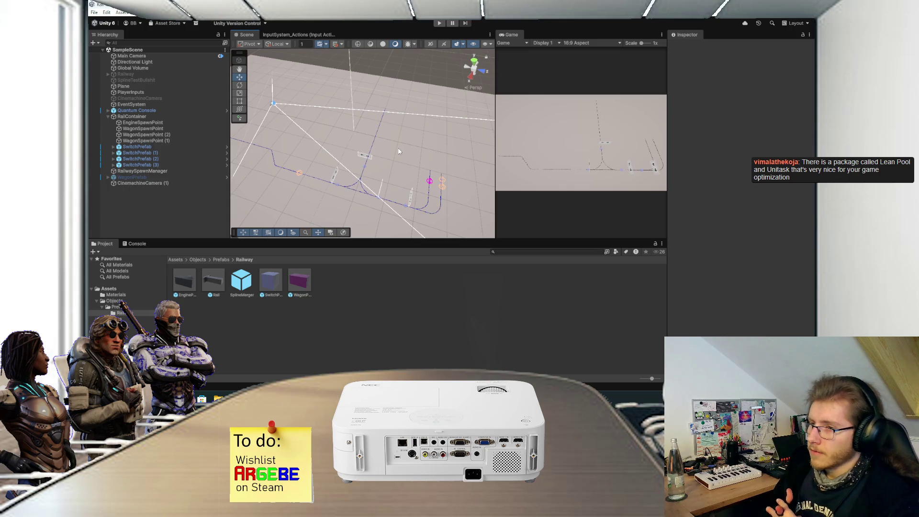
scroll(399, 151, down, 1)
mouse_move(394, 151)
mouse_down()
mouse_move(387, 137)
mouse_move(387, 148)
mouse_up()
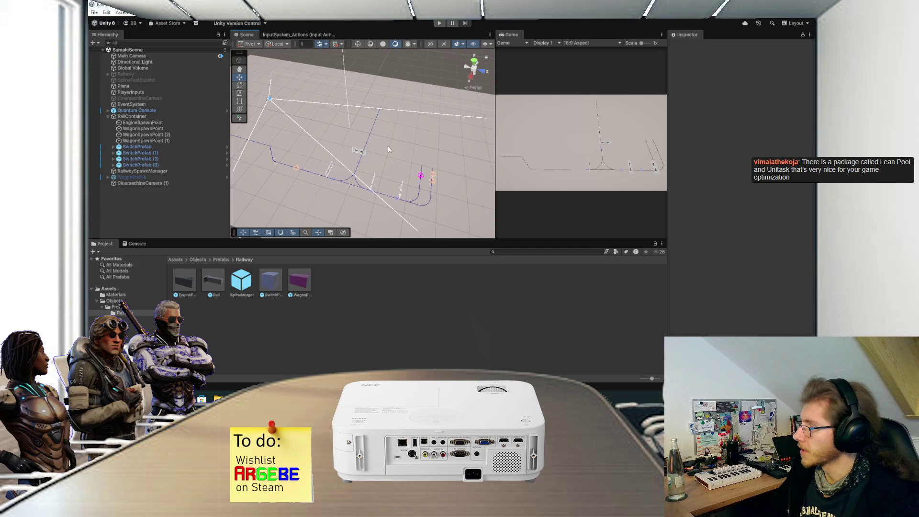
drag(387, 149, 386, 130)
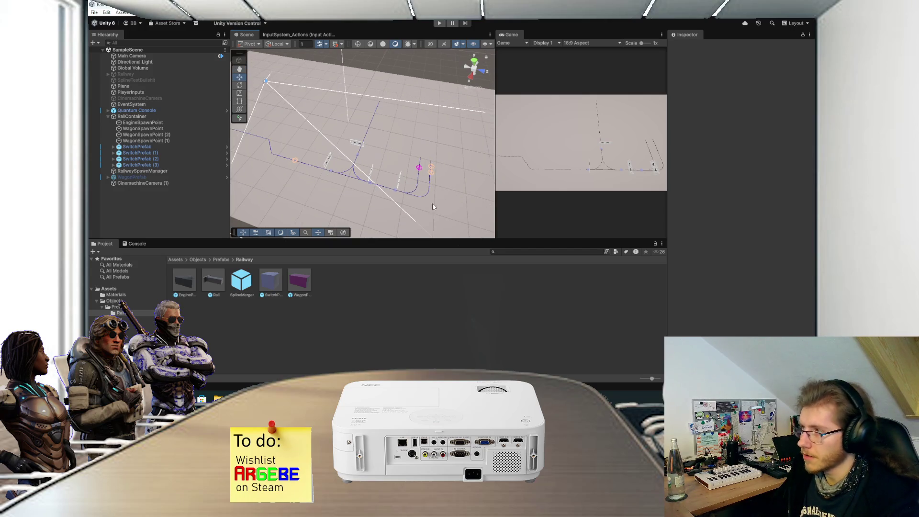
mouse_move(441, 141)
mouse_down()
mouse_move(437, 163)
mouse_move(415, 159)
mouse_move(418, 144)
mouse_up()
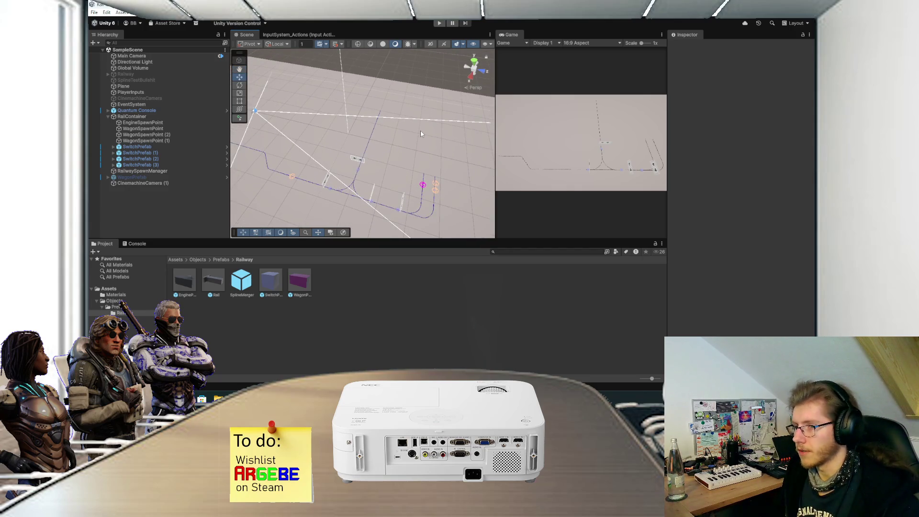
drag(421, 147, 423, 145)
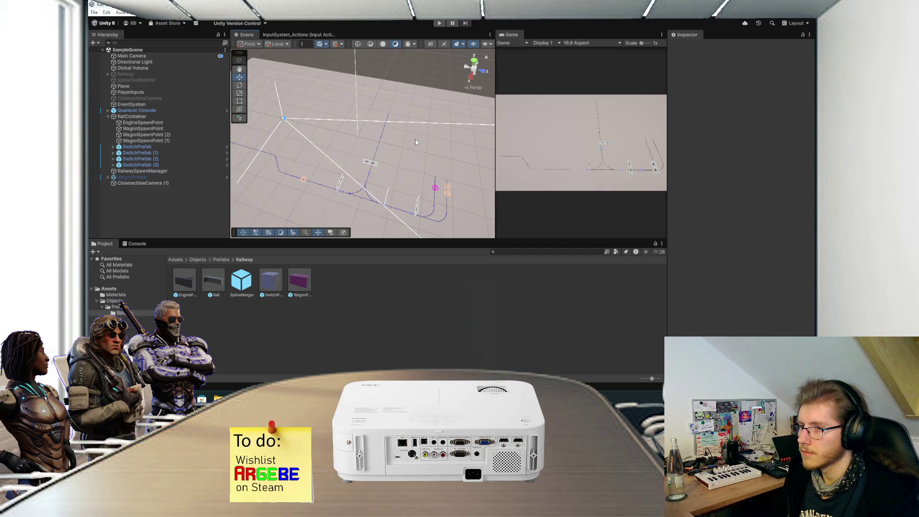
drag(415, 135, 416, 158)
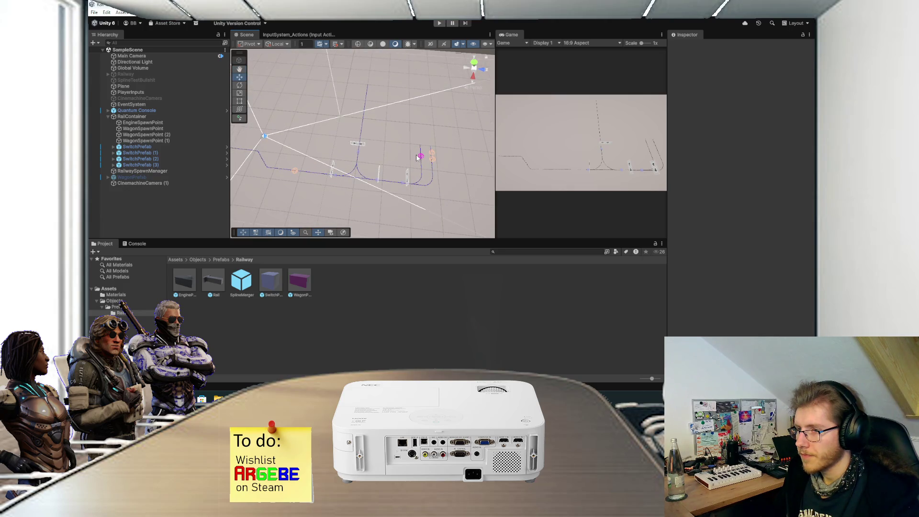
key(alt+Tab)
scroll(390, 220, down, 5)
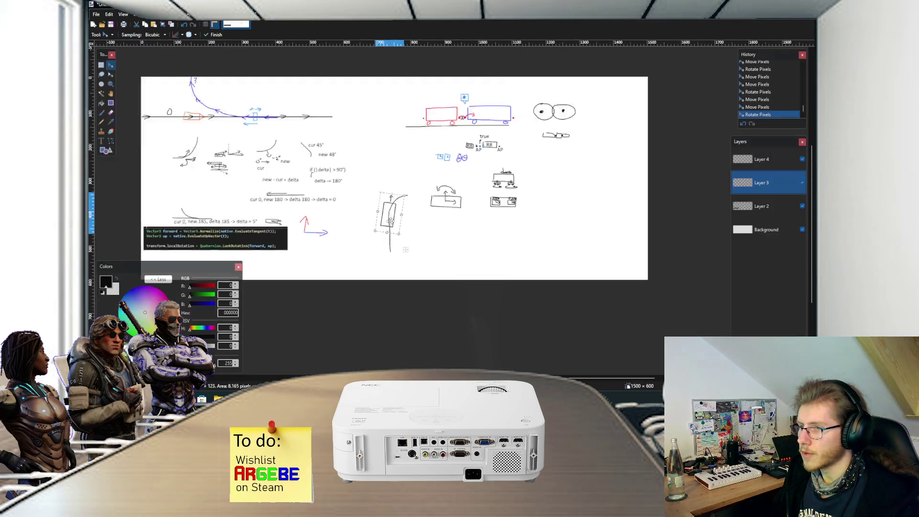
Step: Move the small blue icon to sit above the red–blue wagon coupling, then return to Unity
key(s)
key(ctrl+d)
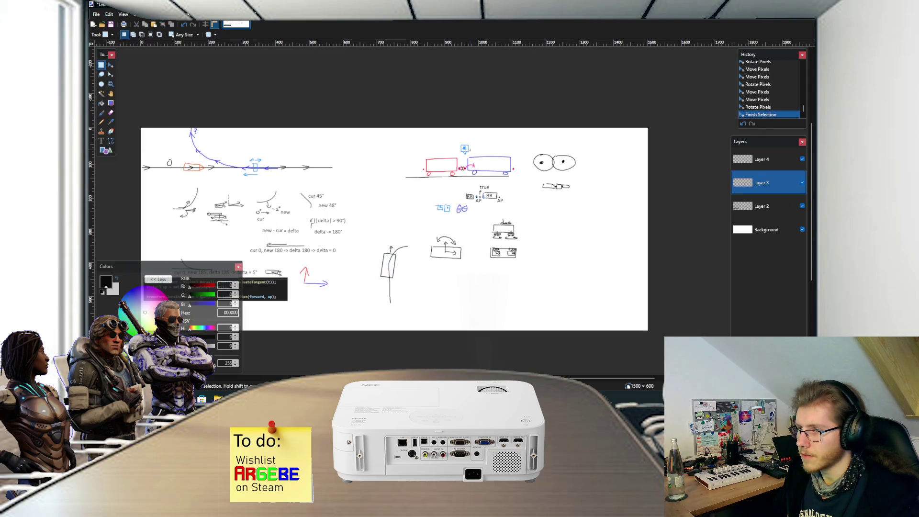
scroll(478, 158, up, 3)
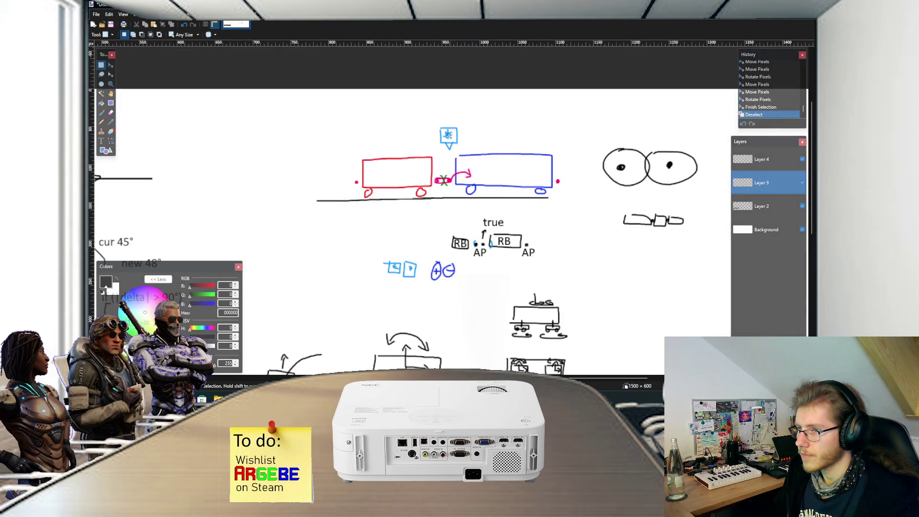
mouse_move(437, 124)
mouse_down()
mouse_move(458, 153)
mouse_move(562, 142)
mouse_move(355, 139)
mouse_move(511, 134)
mouse_move(365, 134)
mouse_move(498, 138)
mouse_move(450, 138)
mouse_up()
key(m)
key(s)
key(ctrl+shift+a)
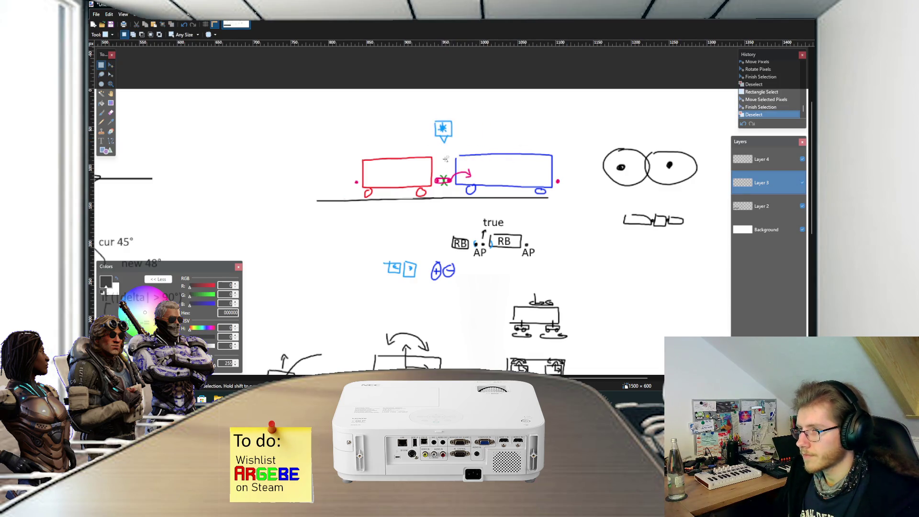
scroll(450, 138, down, 3)
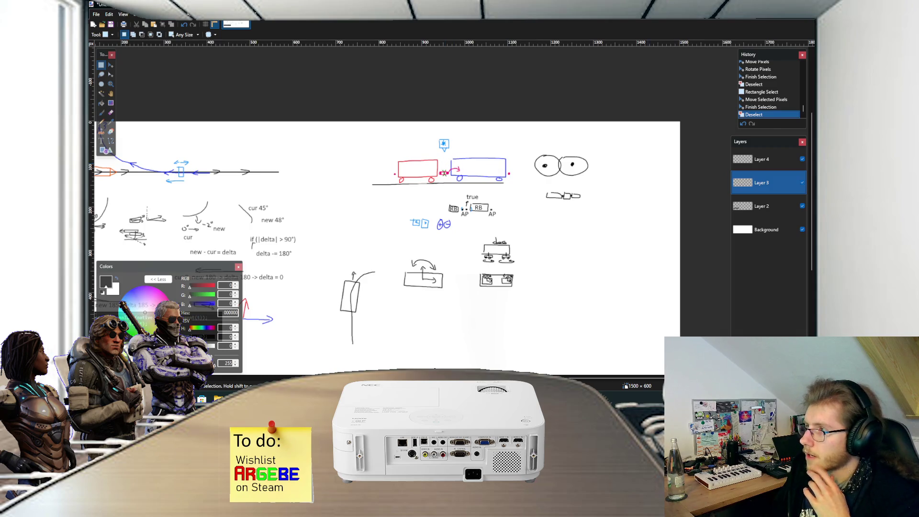
key(alt+Tab)
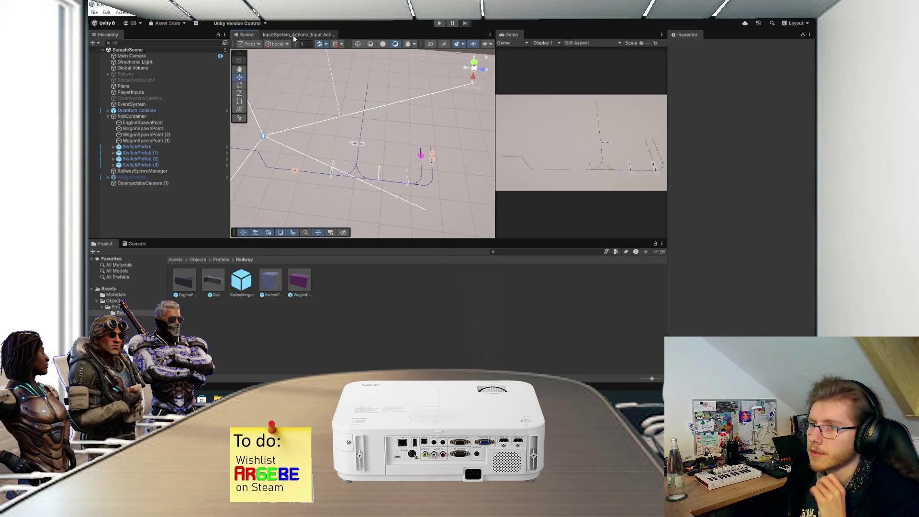
Step: In InputSystem_Actions, rename the Interact action to Couple and add a new Uncouple action
click(293, 36)
click(317, 85)
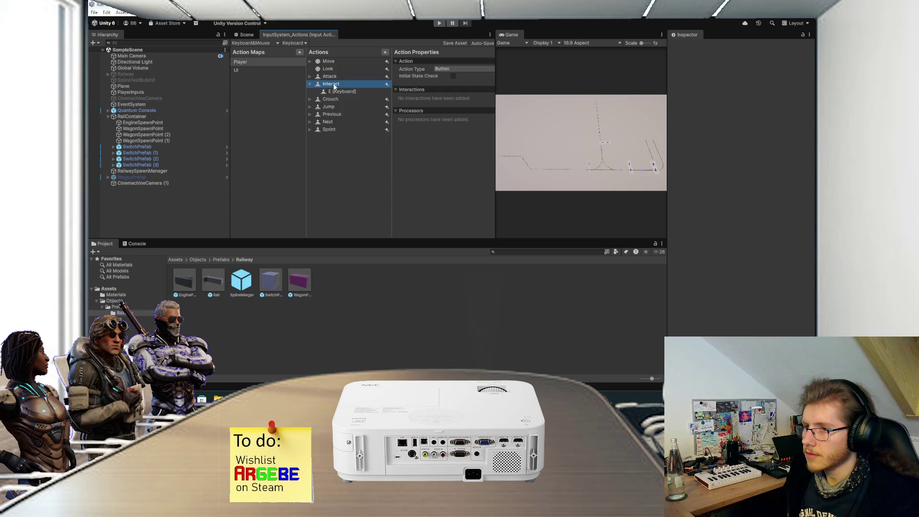
double_click(336, 84)
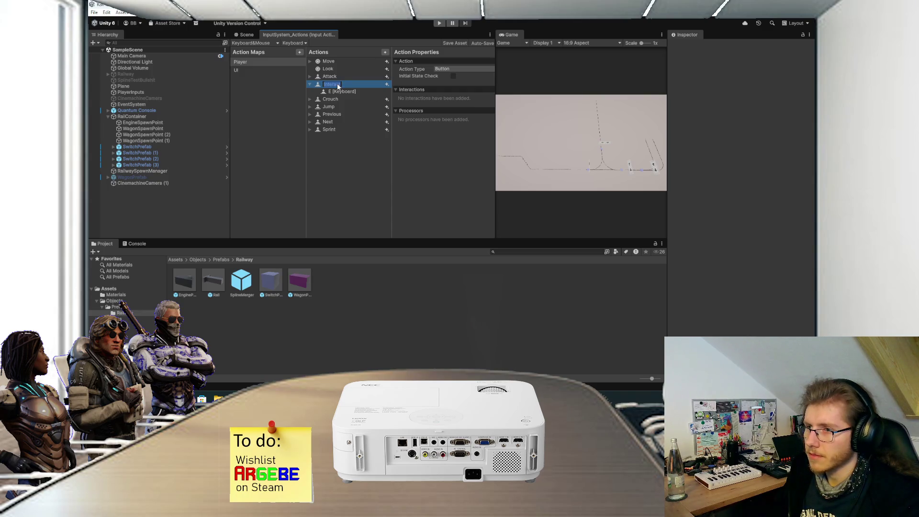
text(Couple)
key(Return)
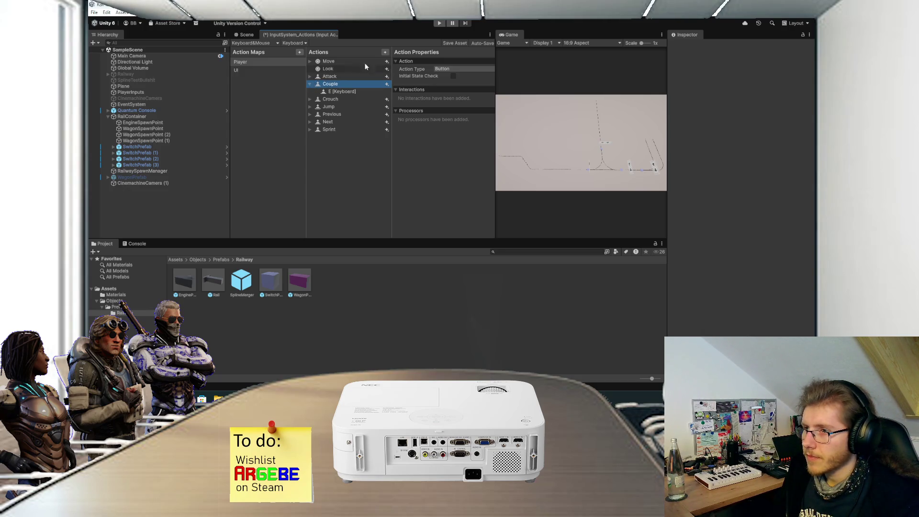
click(384, 52)
text(Uncouple)
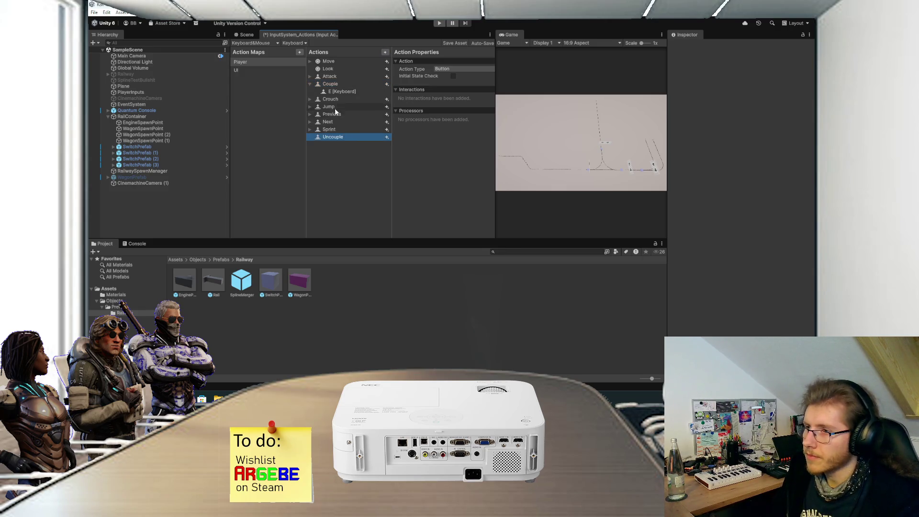
click(344, 86)
Step: Give the Uncouple action a C [Keyboard] binding
click(344, 91)
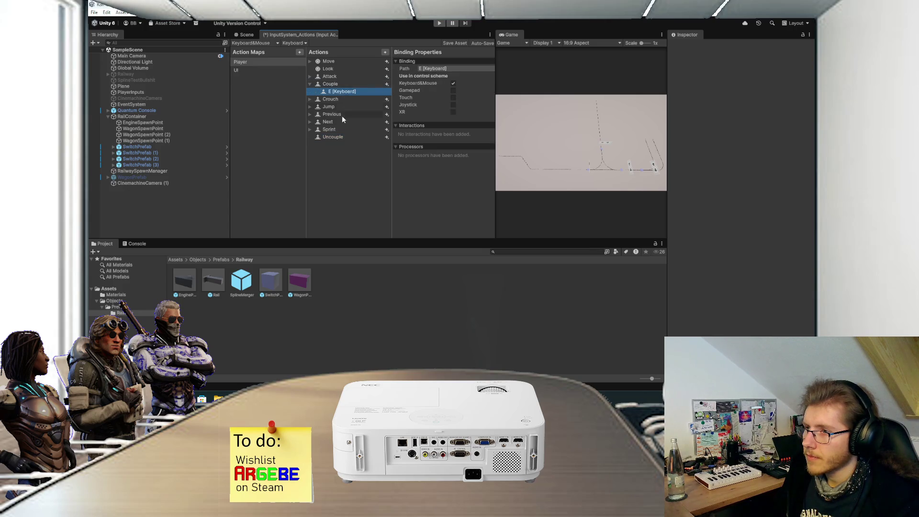
click(339, 137)
click(452, 69)
click(404, 127)
click(387, 137)
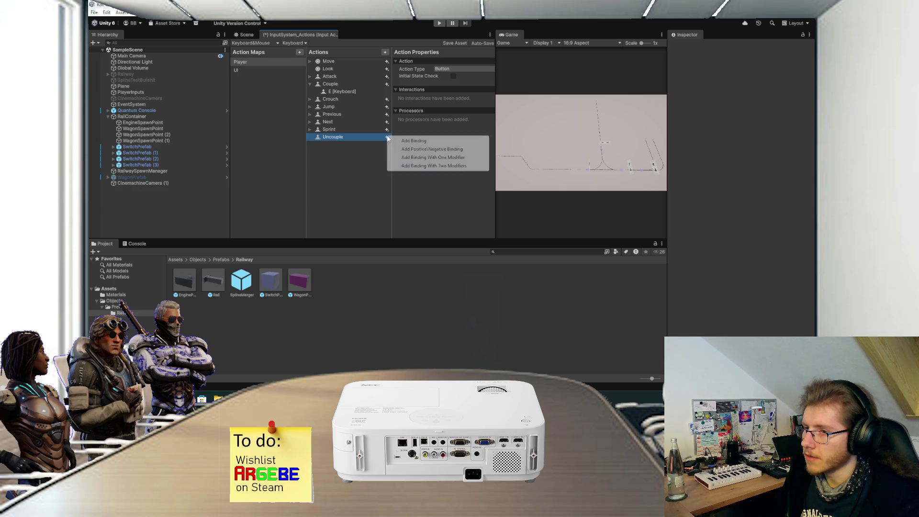
click(411, 141)
click(441, 68)
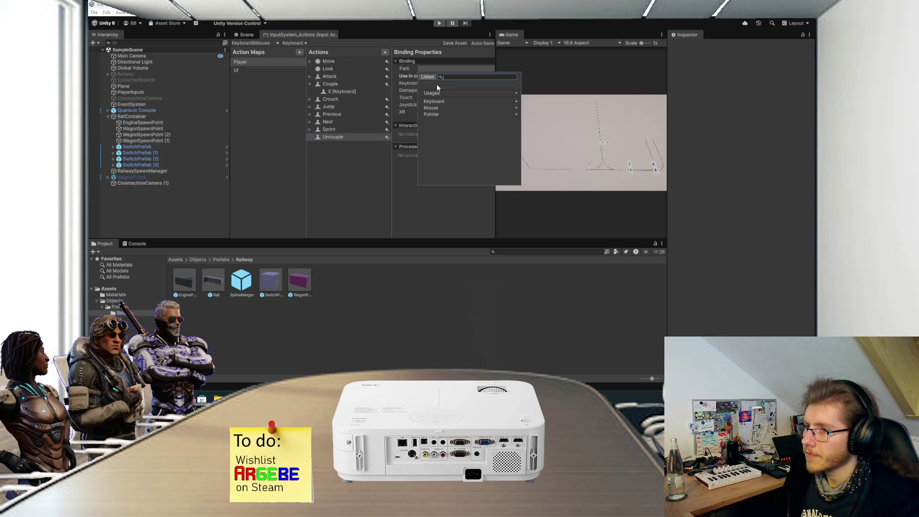
click(432, 79)
key(c)
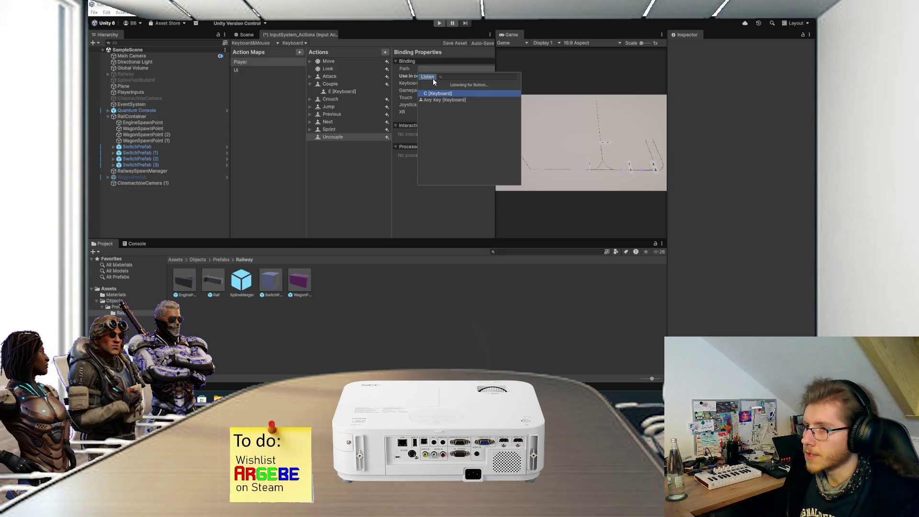
click(436, 94)
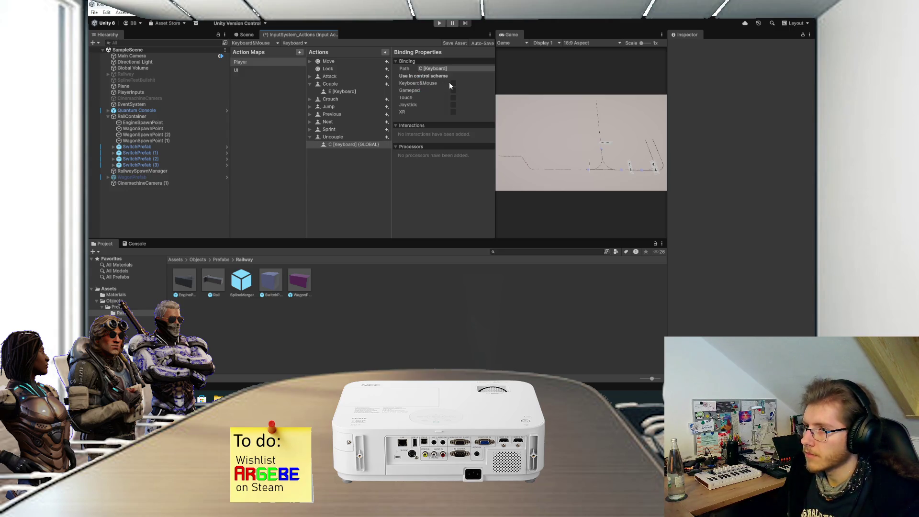
Step: Move Uncouple directly below Couple in the action list
mouse_move(337, 136)
mouse_down()
mouse_move(336, 100)
mouse_move(328, 101)
mouse_up()
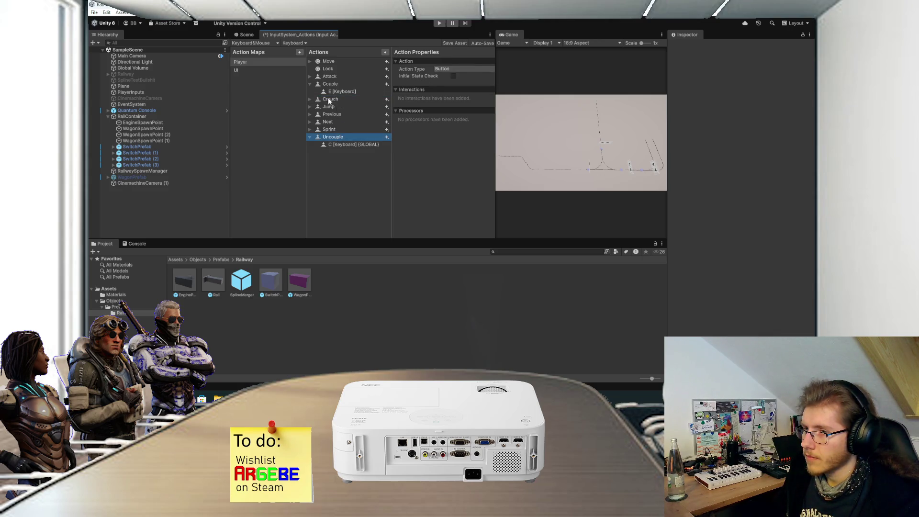
drag(329, 140, 331, 98)
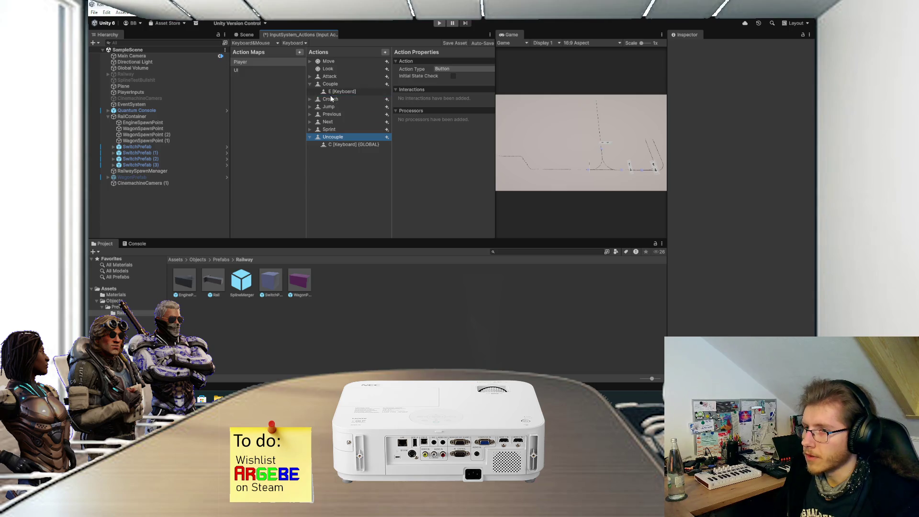
click(328, 139)
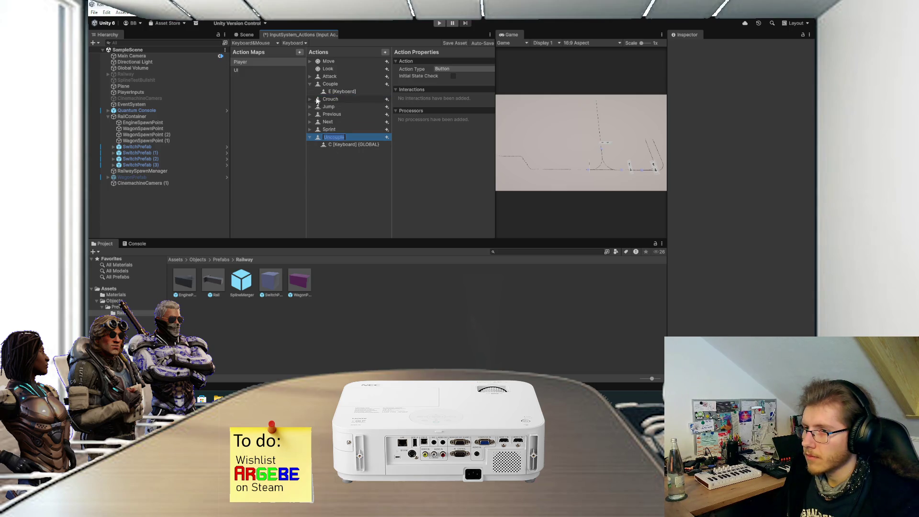
mouse_move(329, 138)
mouse_down()
mouse_move(331, 115)
mouse_move(312, 101)
mouse_up()
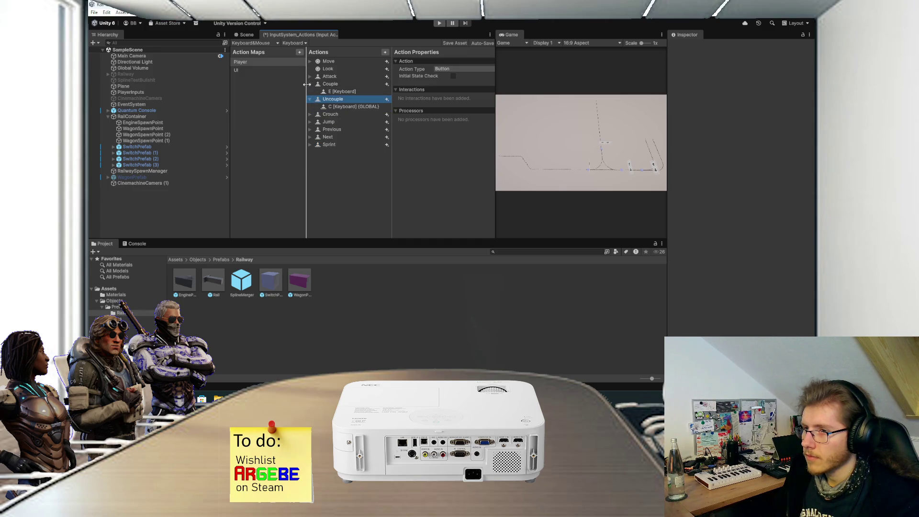
Step: Delete the Attack, Crouch, Jump and Sprint actions
click(332, 77)
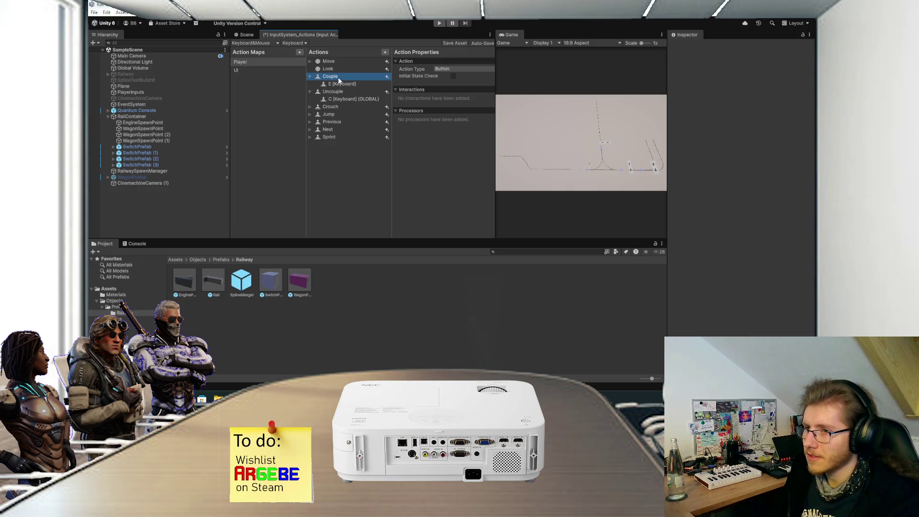
key(Delete)
click(337, 104)
key(Delete)
key(Delete)
click(335, 122)
key(Delete)
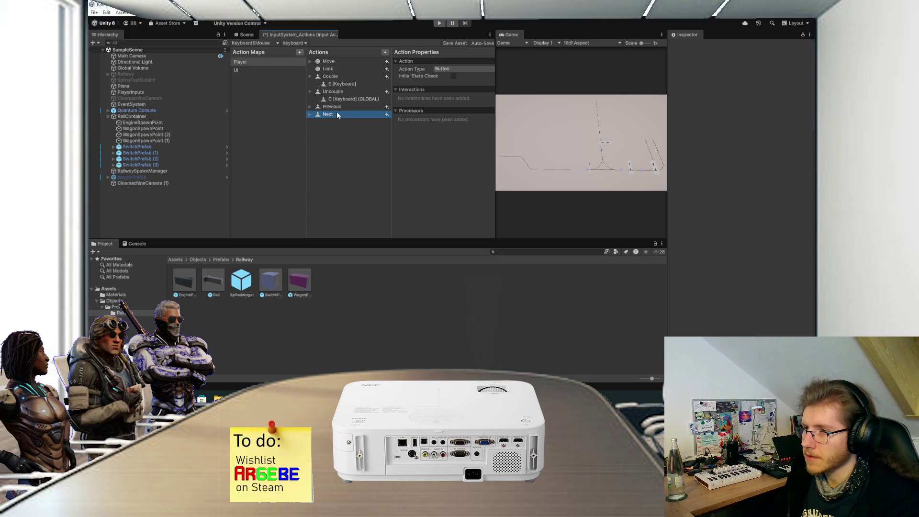
Step: Check the Previous and Next bindings and save the input actions asset
click(309, 106)
click(311, 123)
click(311, 122)
click(339, 129)
click(335, 121)
click(337, 114)
click(336, 144)
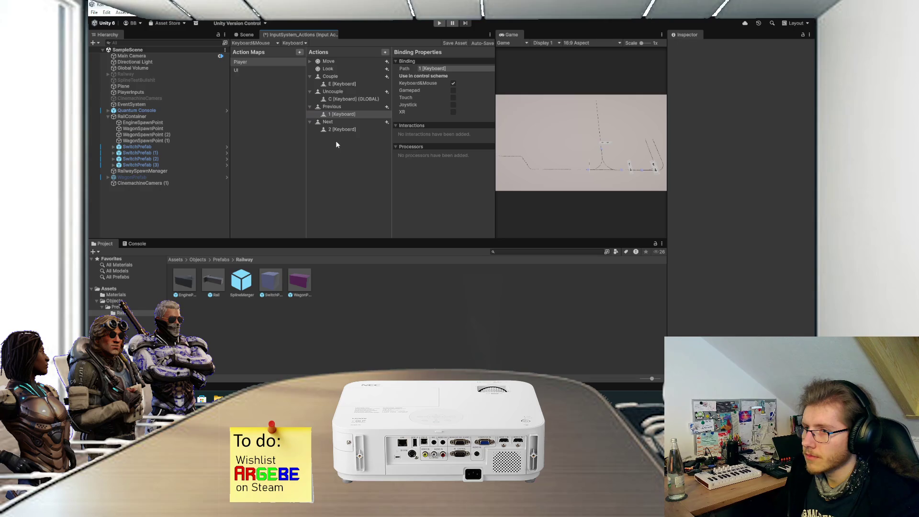
key(ctrl+s)
click(345, 99)
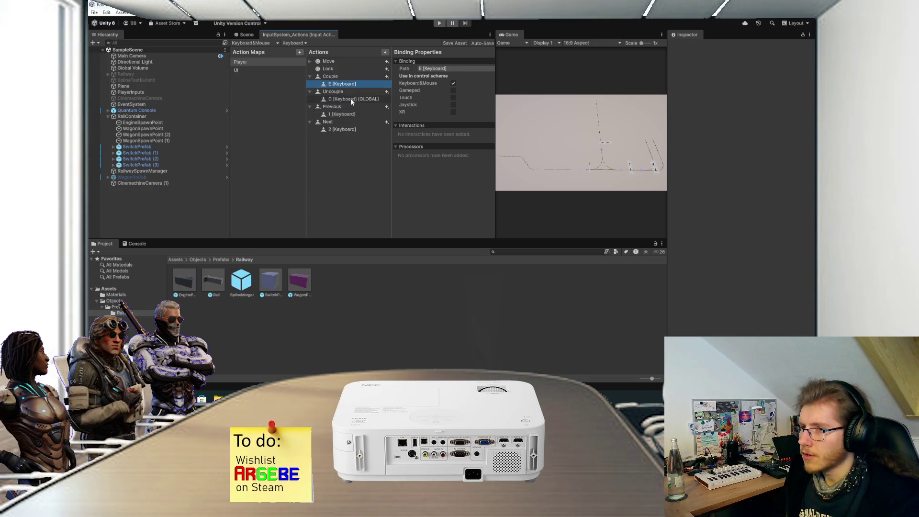
Step: Add Uncouple's C binding to the Keyboard&Mouse scheme, save, and open Argebe's Assets folder in File Explorer
click(452, 83)
key(ctrl+s)
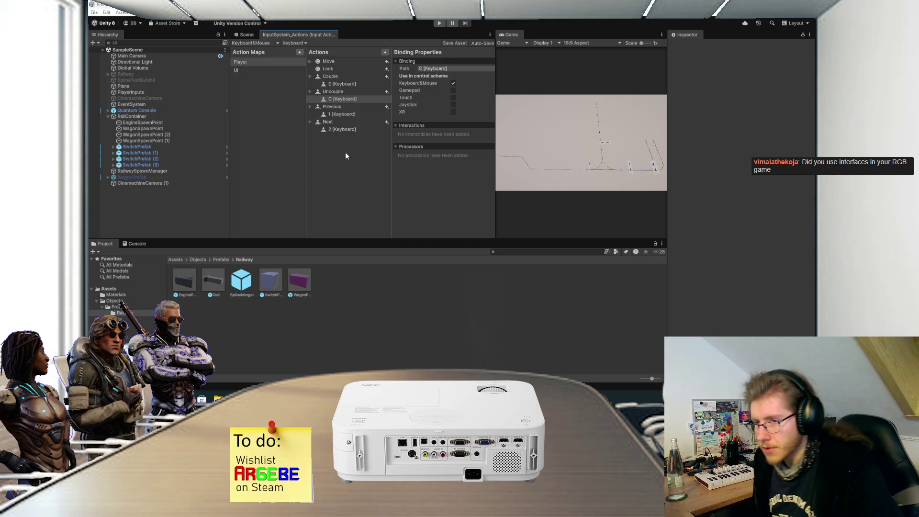
key(super+e)
click(222, 252)
double_click(311, 183)
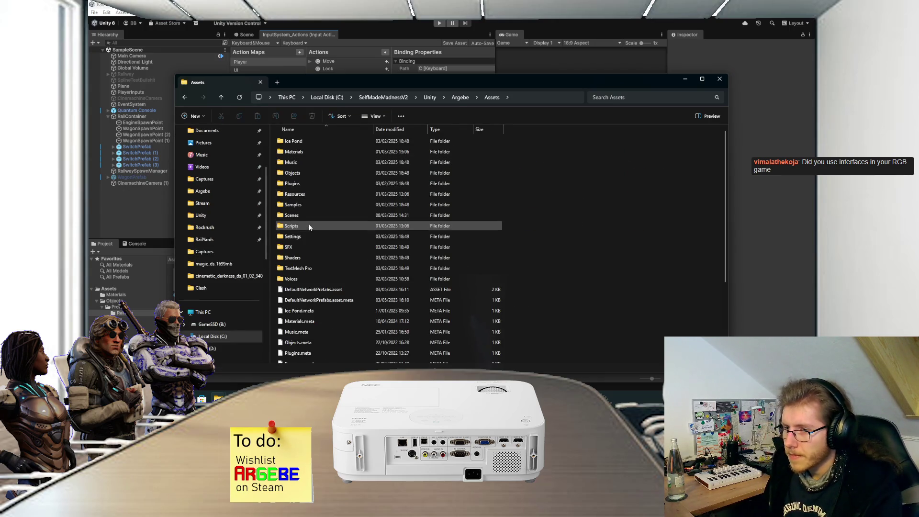
Step: Open Scripts > Auxiliary > Interfaces and scroll through its files
double_click(308, 225)
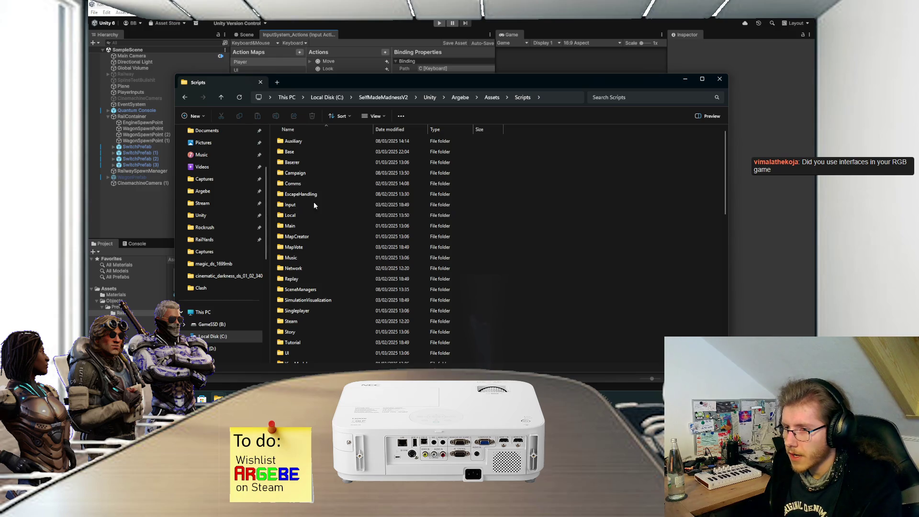
scroll(317, 224, down, 3)
scroll(316, 225, up, 3)
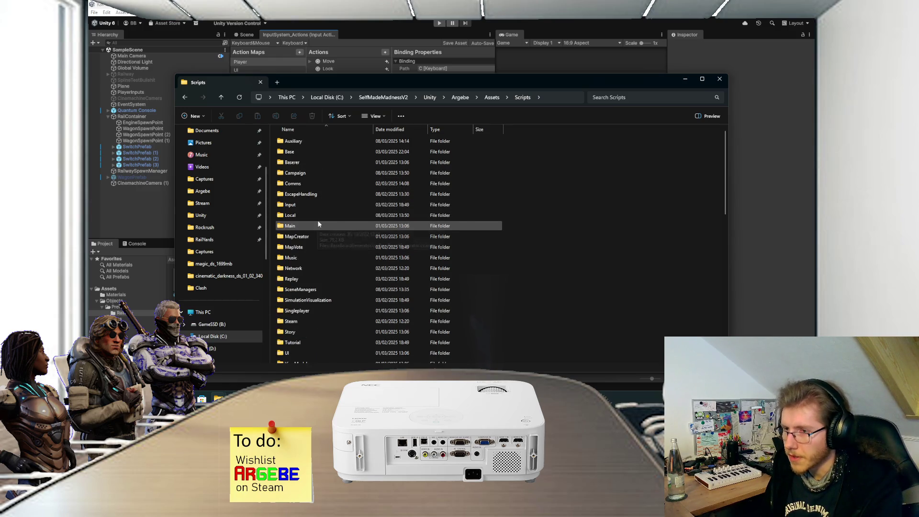
double_click(307, 140)
double_click(308, 152)
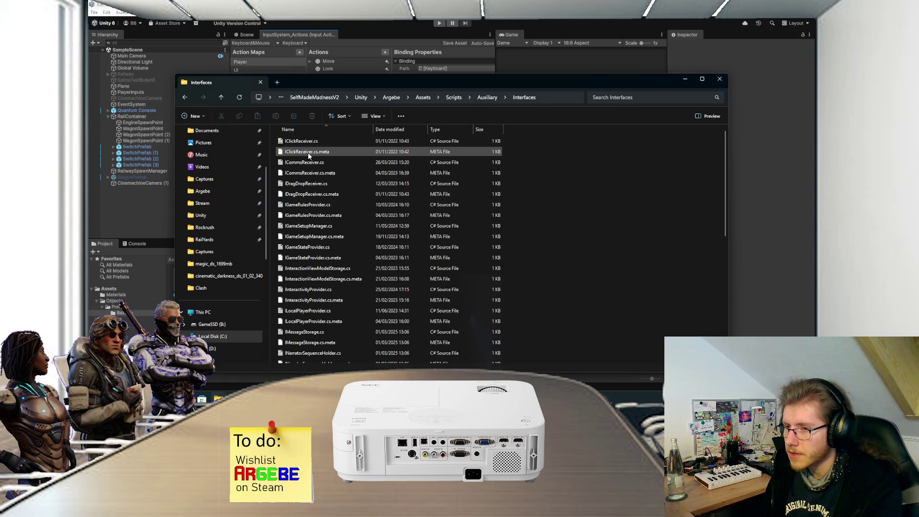
scroll(364, 181, down, 10)
scroll(369, 248, up, 10)
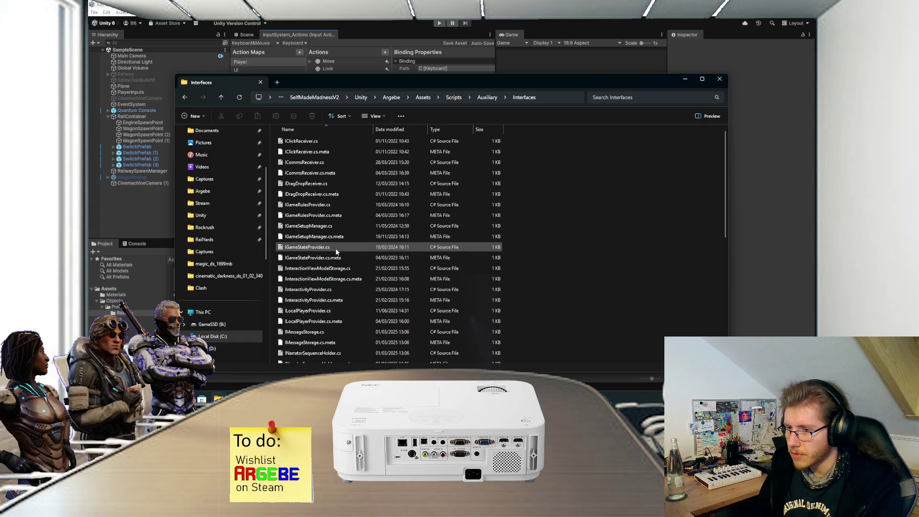
scroll(337, 247, down, 1)
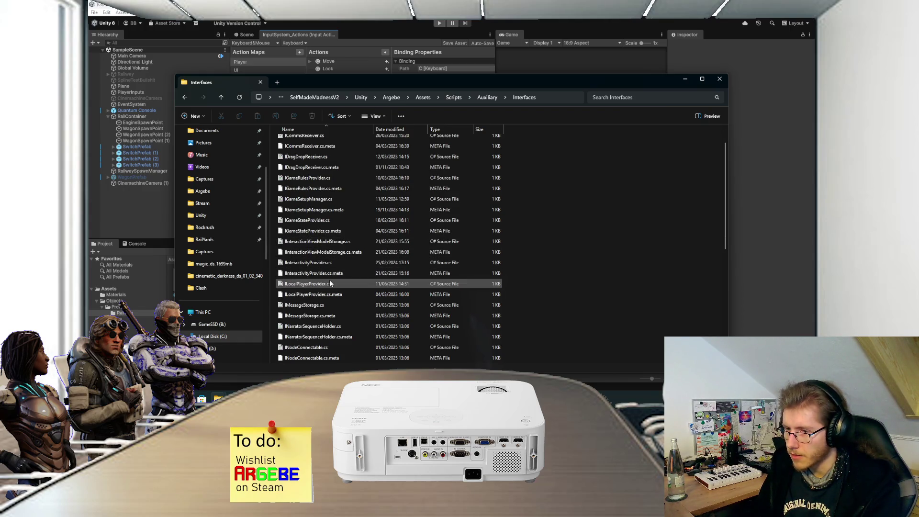
scroll(326, 298, down, 1)
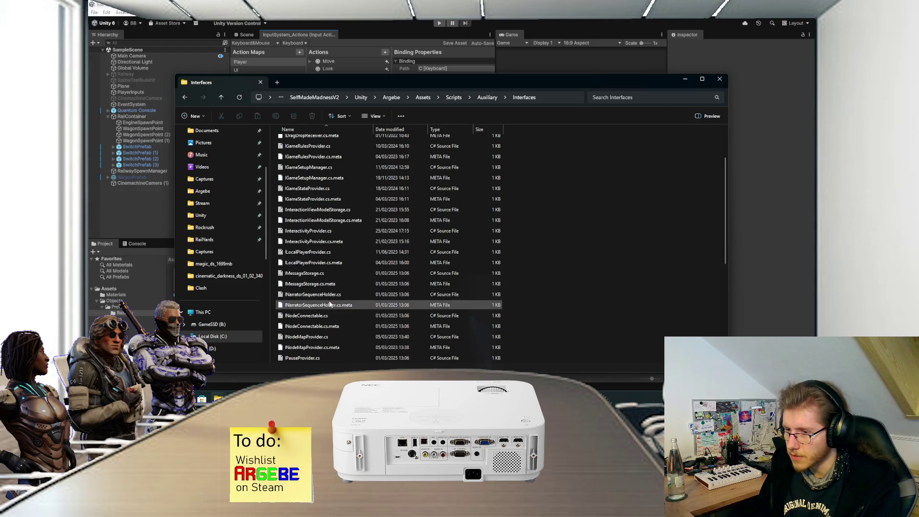
scroll(330, 298, down, 1)
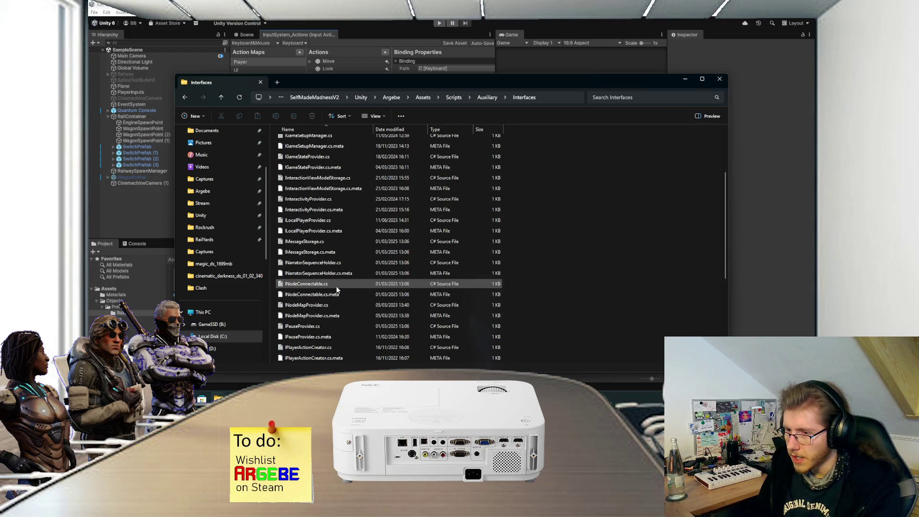
scroll(323, 306, down, 1)
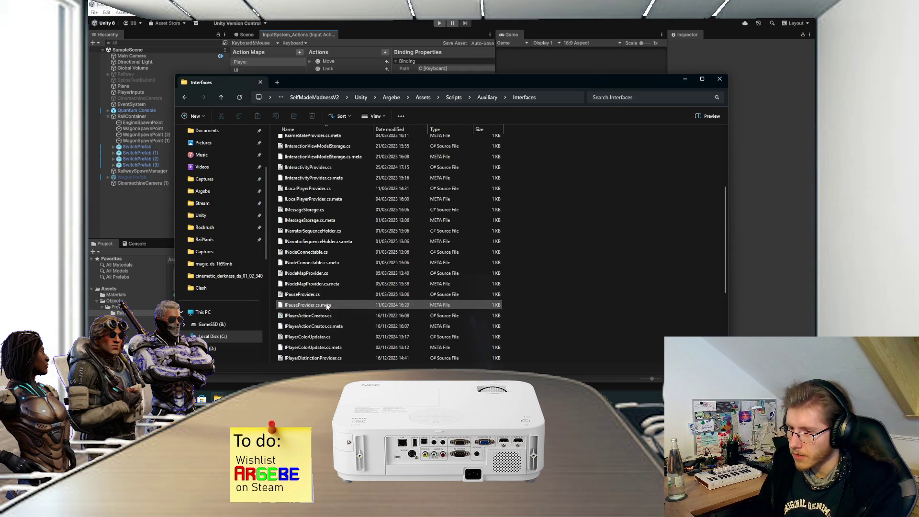
scroll(324, 303, down, 1)
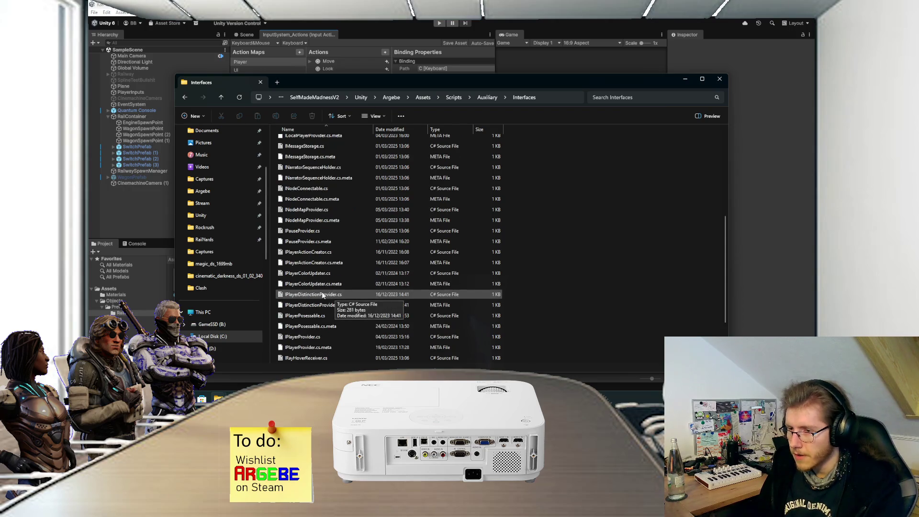
scroll(300, 283, down, 1)
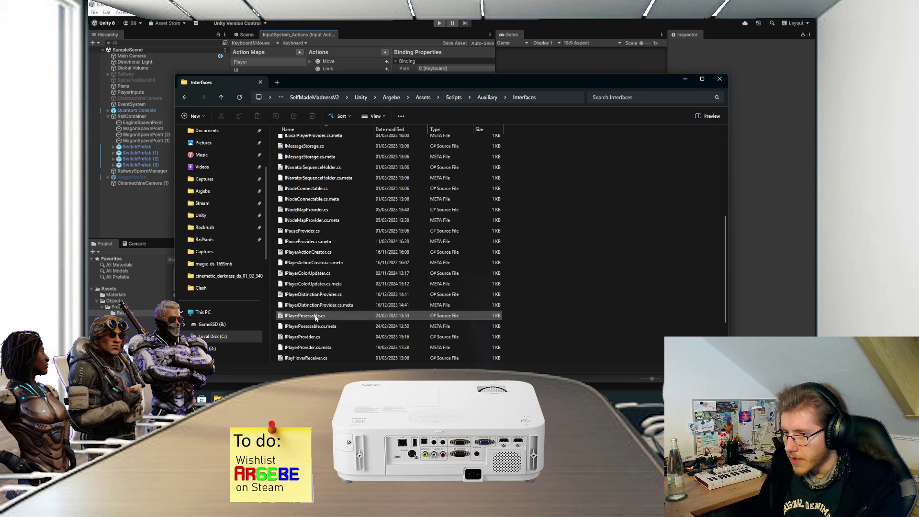
scroll(331, 315, down, 1)
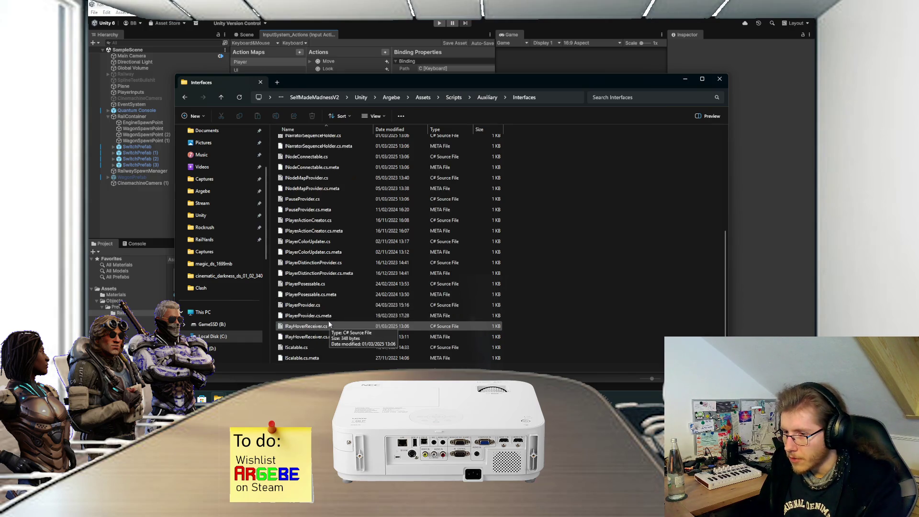
scroll(324, 307, down, 1)
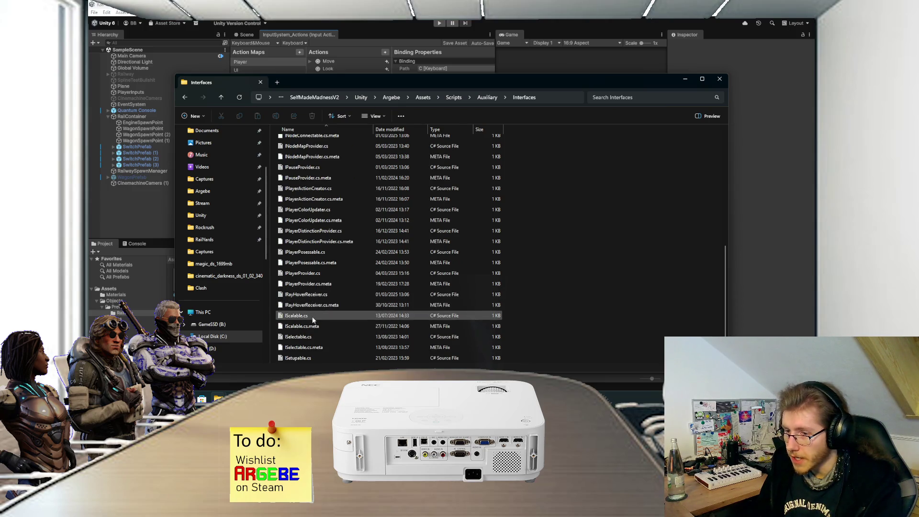
scroll(311, 340, down, 1)
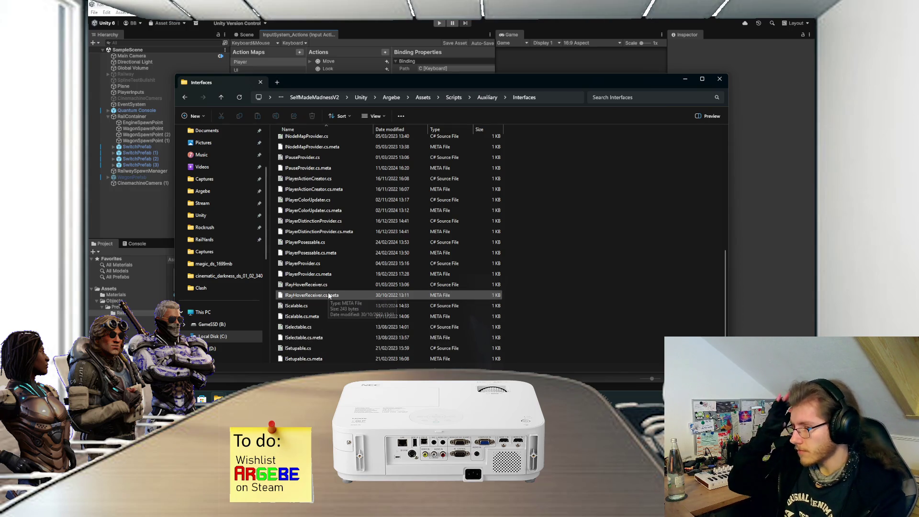
Step: Go up to Auxiliary, view the Models folder, go back, and minimize File Explorer
click(476, 98)
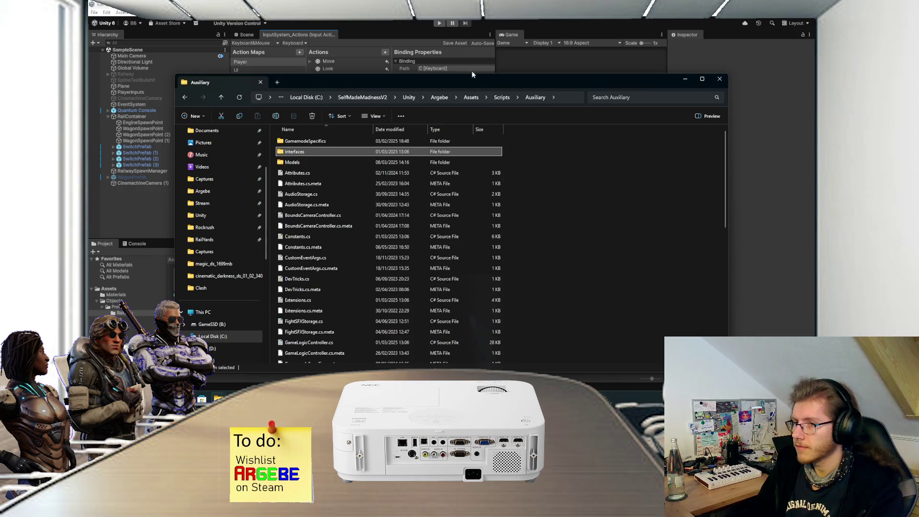
click(551, 157)
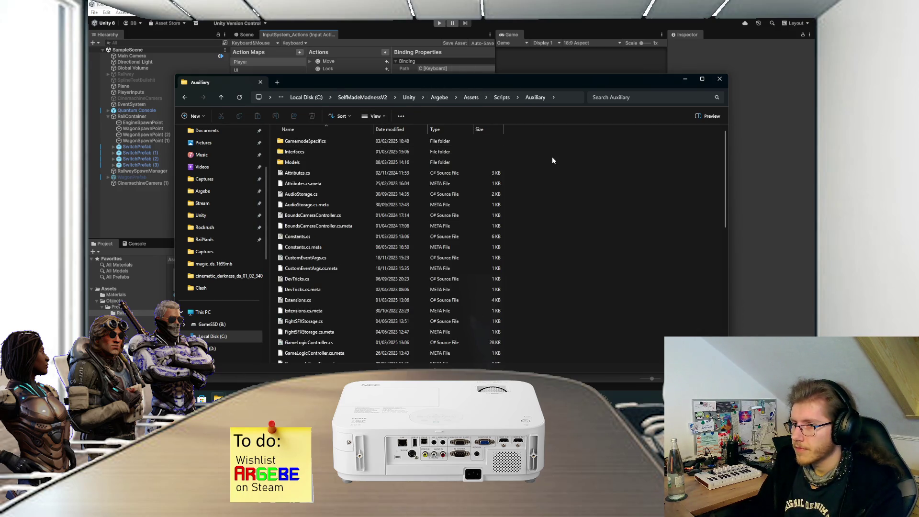
double_click(372, 160)
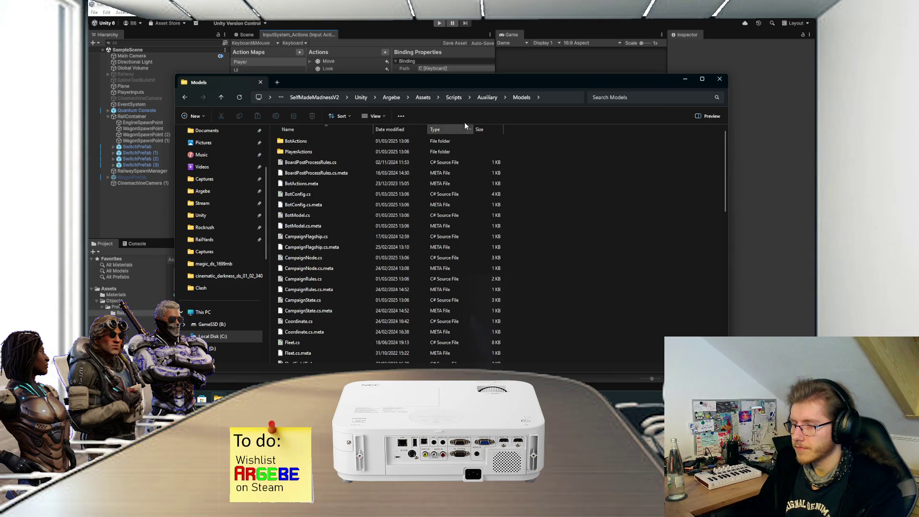
click(487, 97)
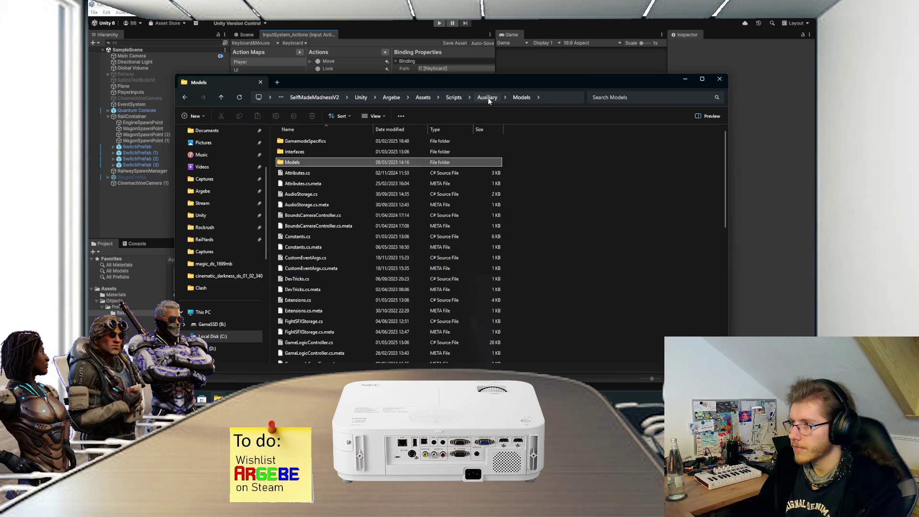
click(681, 80)
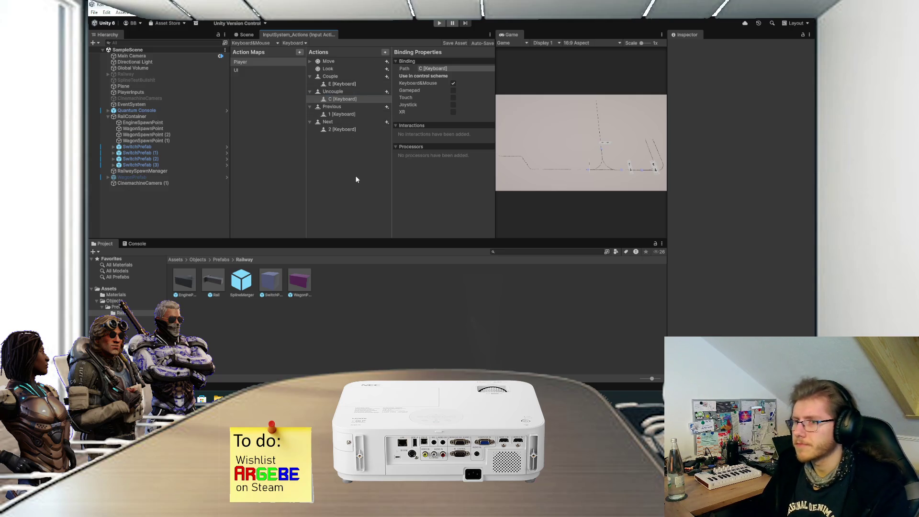
Step: Switch to Visual Studio and scroll through RailcartScript.cs
key(alt+Tab)
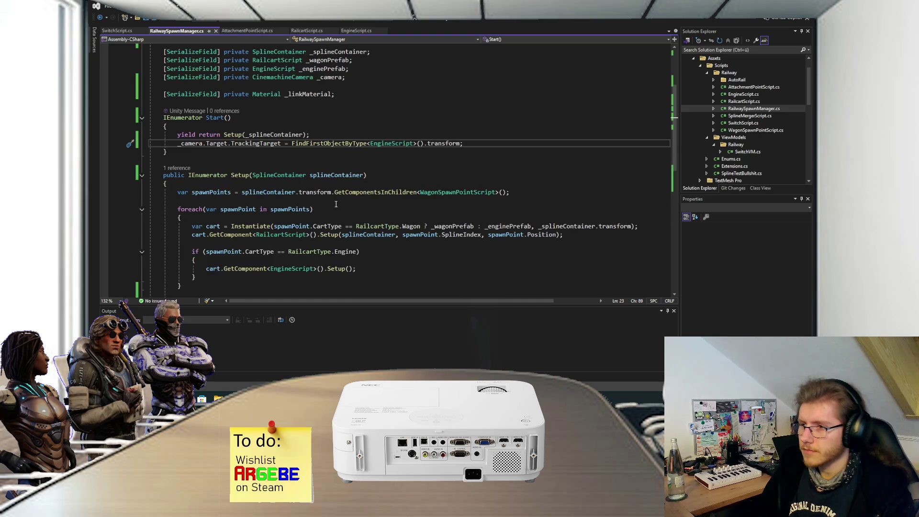
click(306, 30)
scroll(315, 180, up, 1)
scroll(315, 181, up, 4)
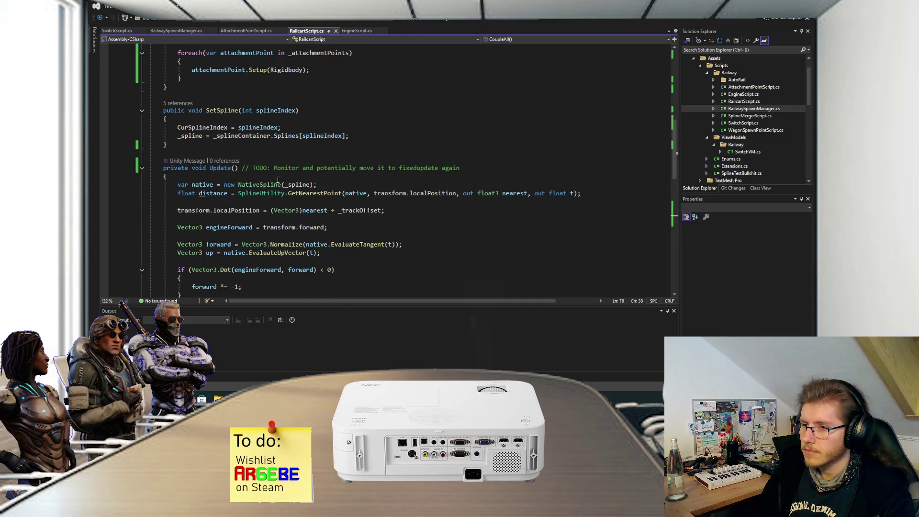
scroll(280, 181, up, 10)
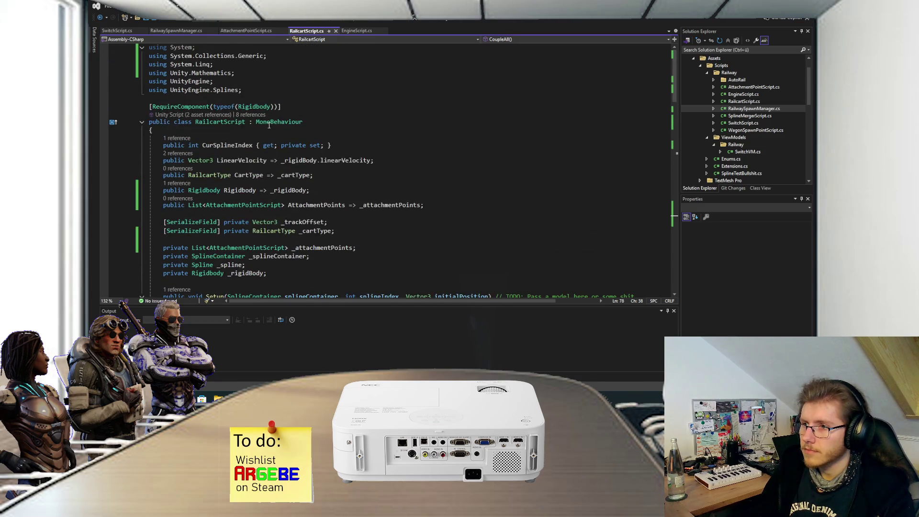
scroll(268, 125, down, 4)
Step: Bring up EngineScript.cs with Setup() and the Interact_performed handler in view
click(353, 33)
scroll(252, 192, down, 4)
scroll(296, 174, down, 1)
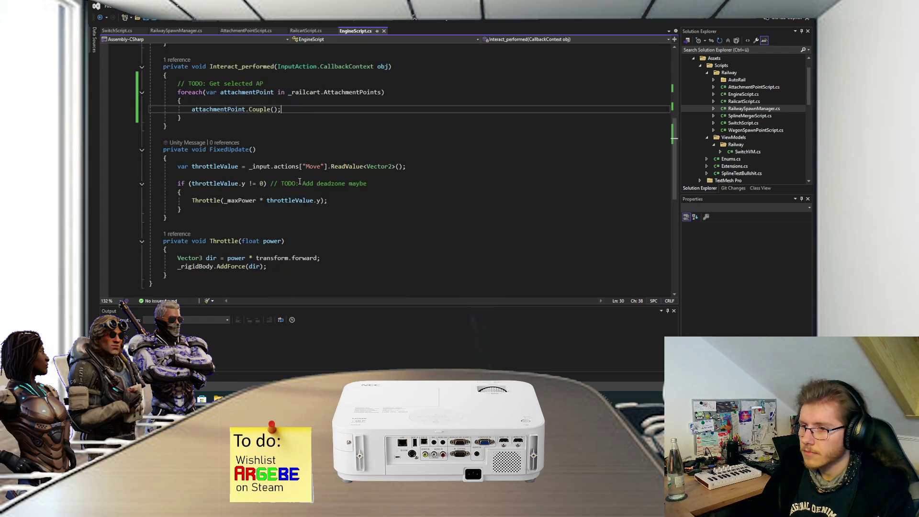
scroll(269, 191, up, 2)
scroll(279, 185, up, 3)
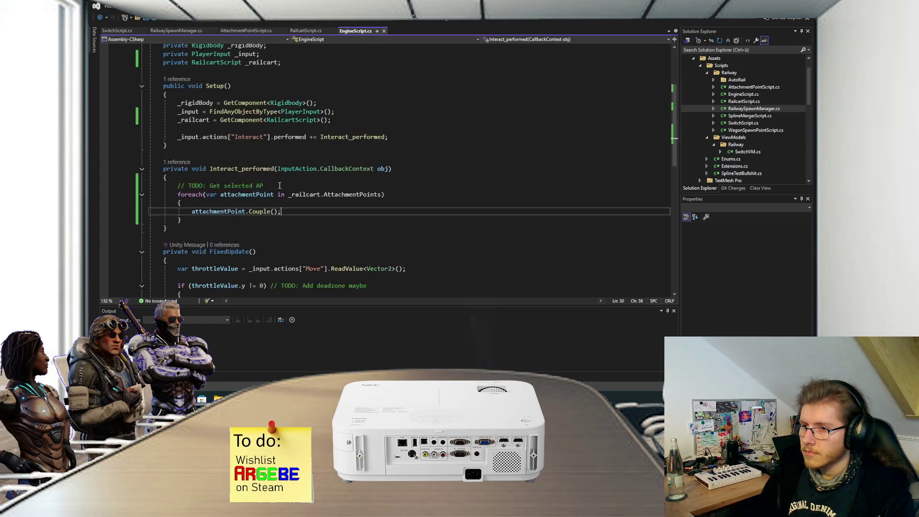
Step: Subscribe Setup to the "Couple" action and rename the handler to Couple_performed
double_click(263, 164)
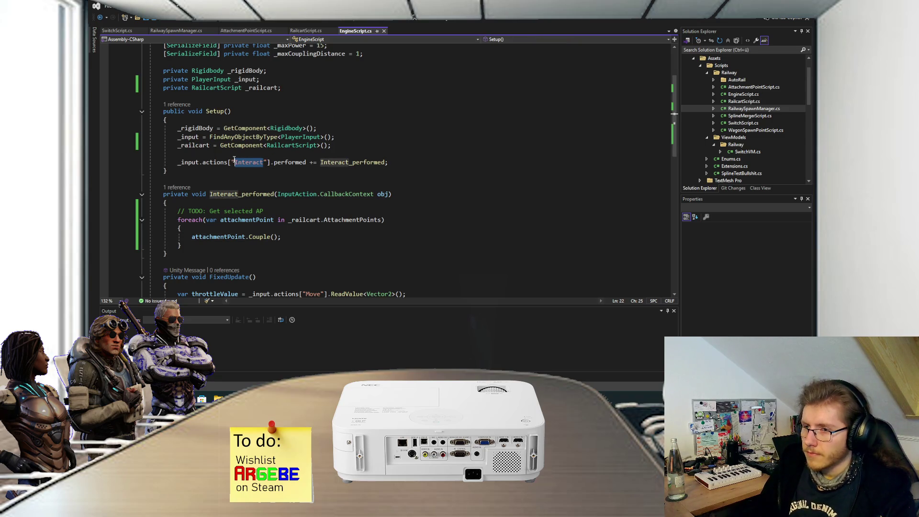
text(Couple)
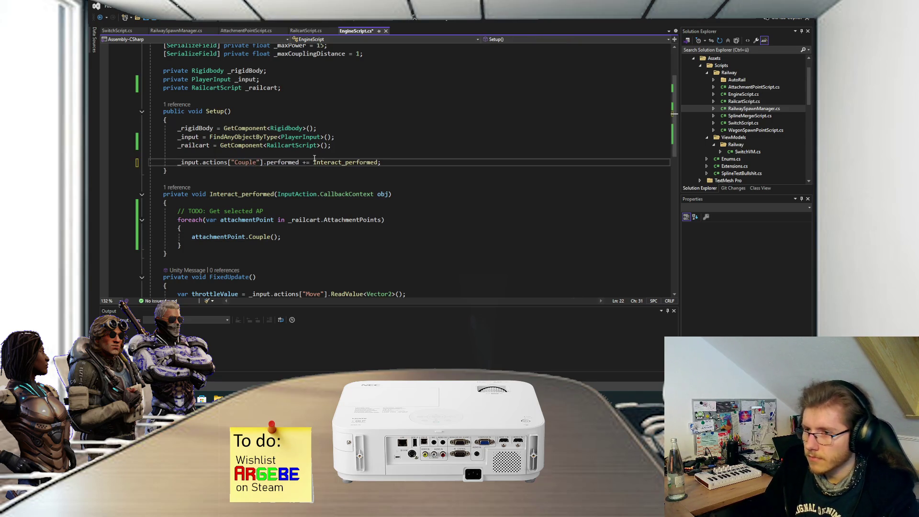
click(337, 163)
key(ctrl+r)
key(ctrl+r)
key(Home)
key(Delete)
key(Delete)
key(Delete)
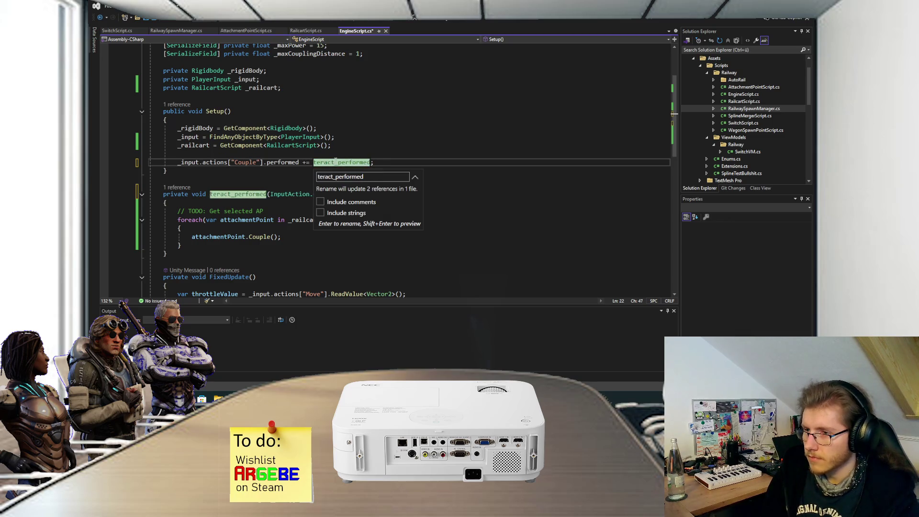
text(Couple_)
key(Return)
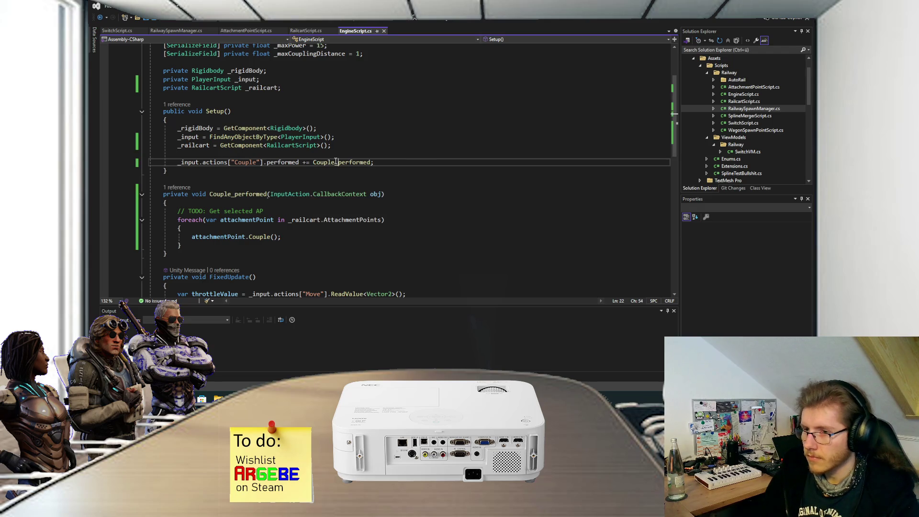
Step: Add a new line starting _input.actions["Uncouple"].performed +=
click(402, 162)
key(Return)
text(_input.actions["Uncouple)
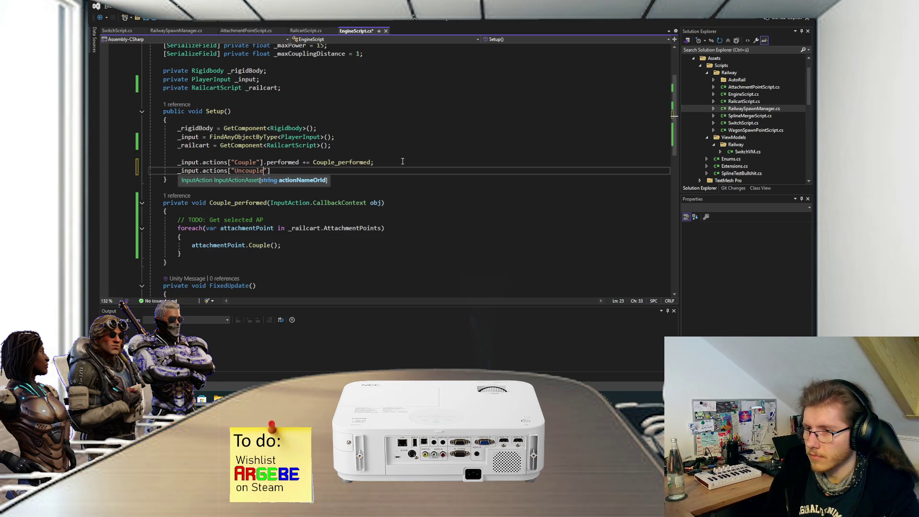
text("].performed +=)
Step: Generate the Uncouple handler, save, and remove its placeholder exception line
key(Tab)
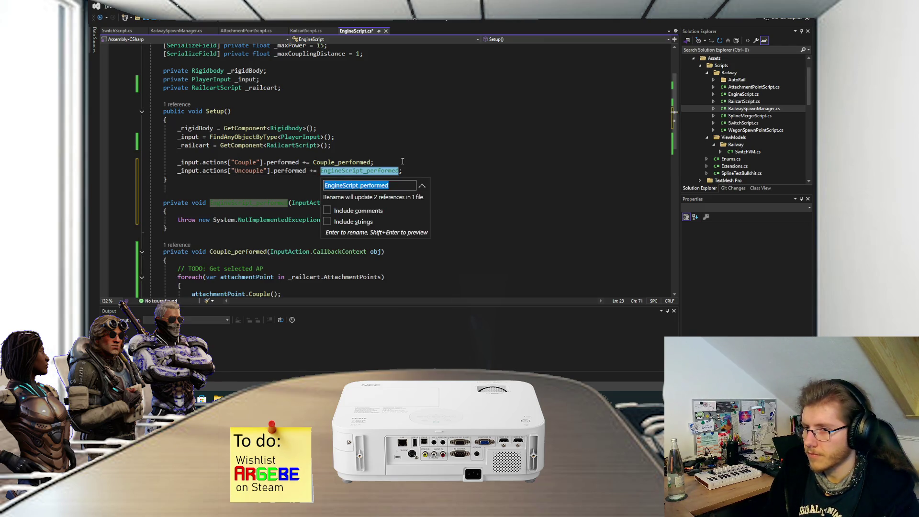
key(Return)
key(ctrl+s)
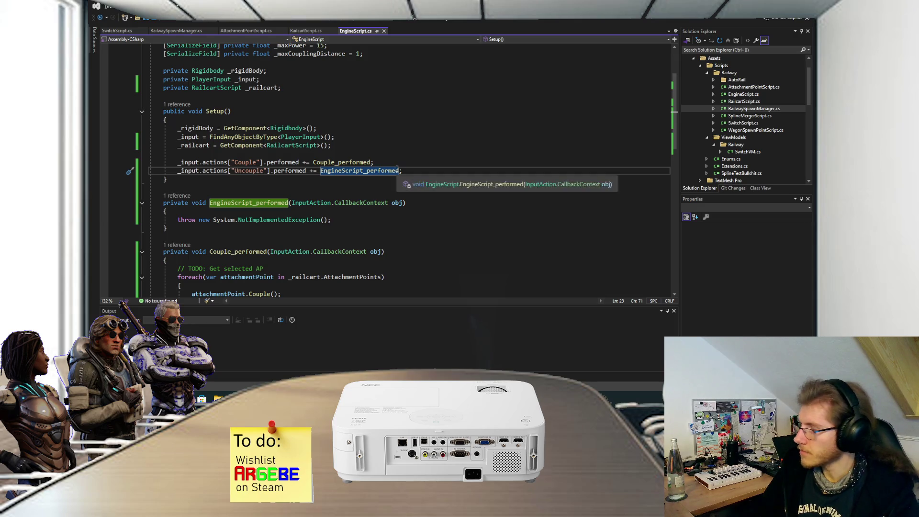
click(346, 217)
key(shift+Up)
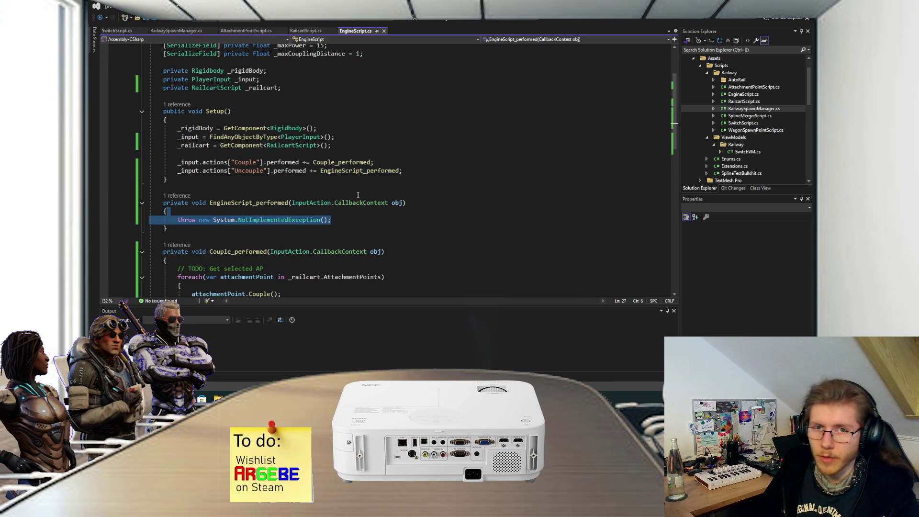
key(Return)
scroll(358, 194, down, 3)
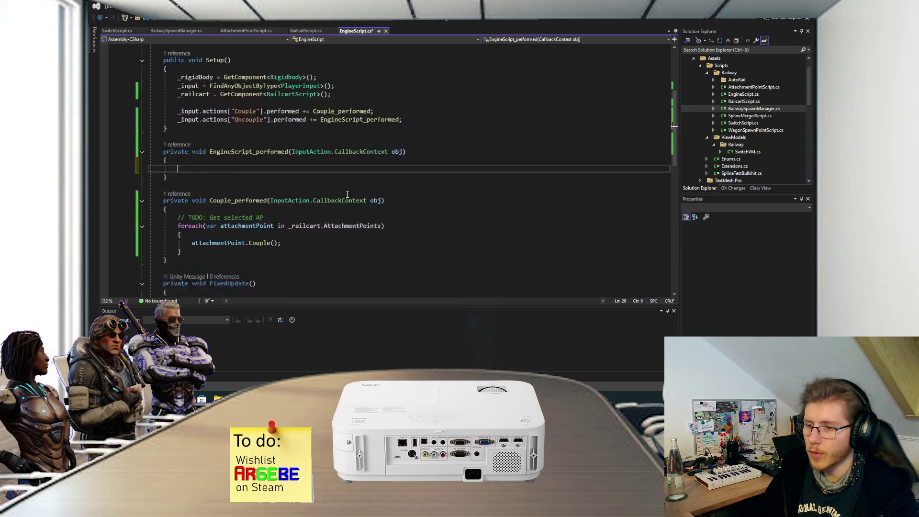
scroll(220, 220, up, 2)
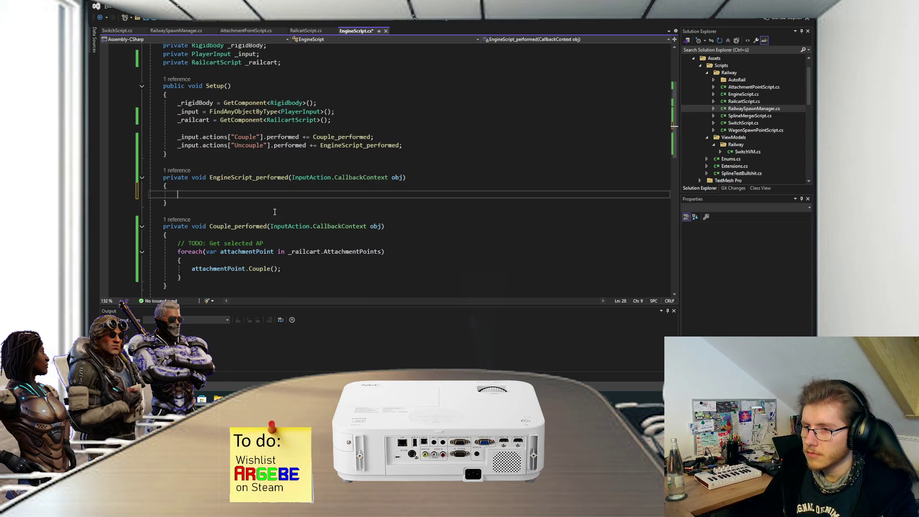
Step: Paste the attachment-point loop into the new handler, calling Uncouple() instead of Couple(), and save
drag(196, 280, 167, 235)
drag(206, 195, 204, 190)
text(// TODO: Get selected AP foreach (var attachmentPoint in _railcart.AttachmentPoints) {     attachmentPoint.Couple(); })
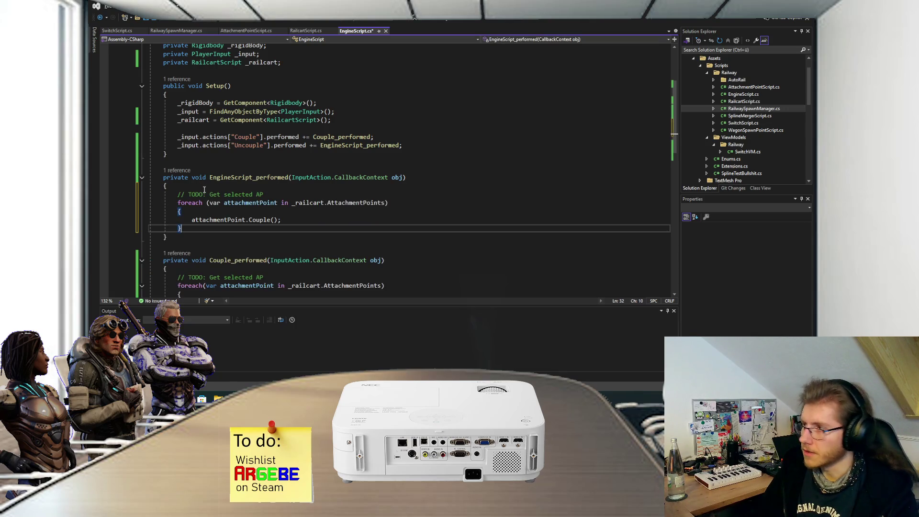
click(253, 220)
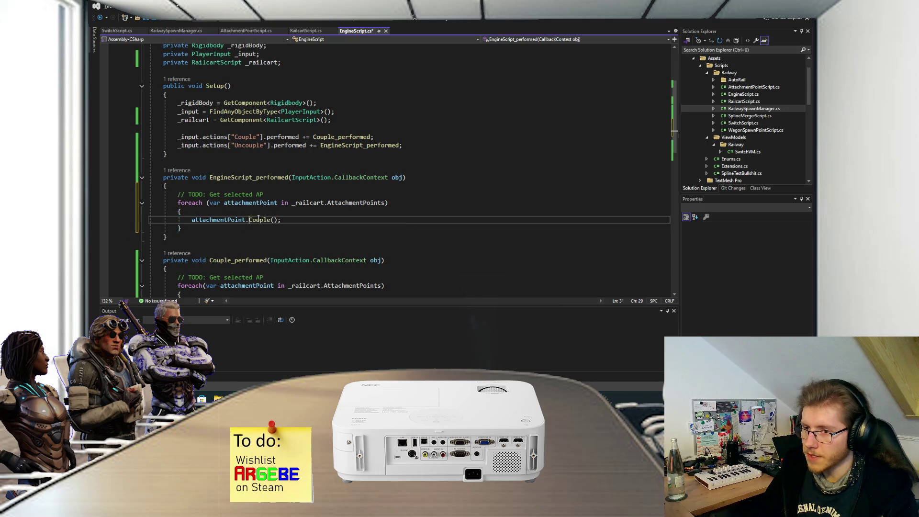
key(BackSpace)
text(Unc)
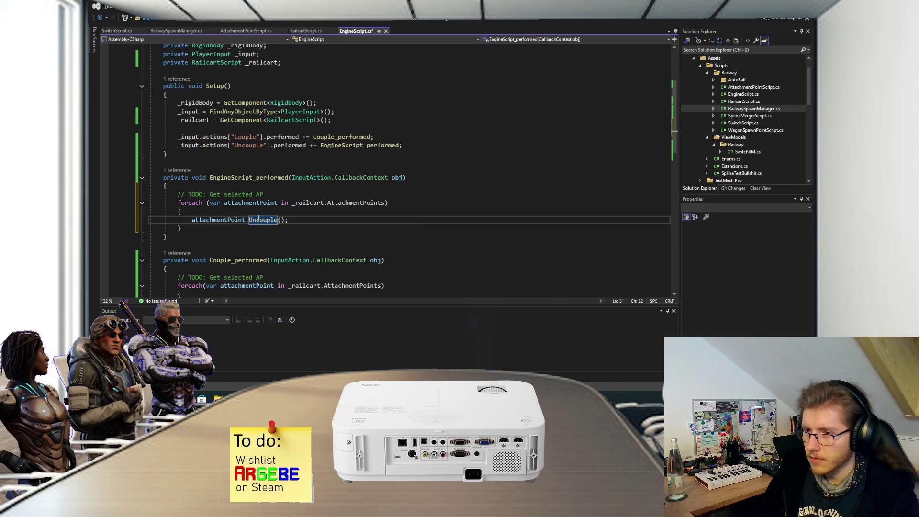
key(ctrl+s)
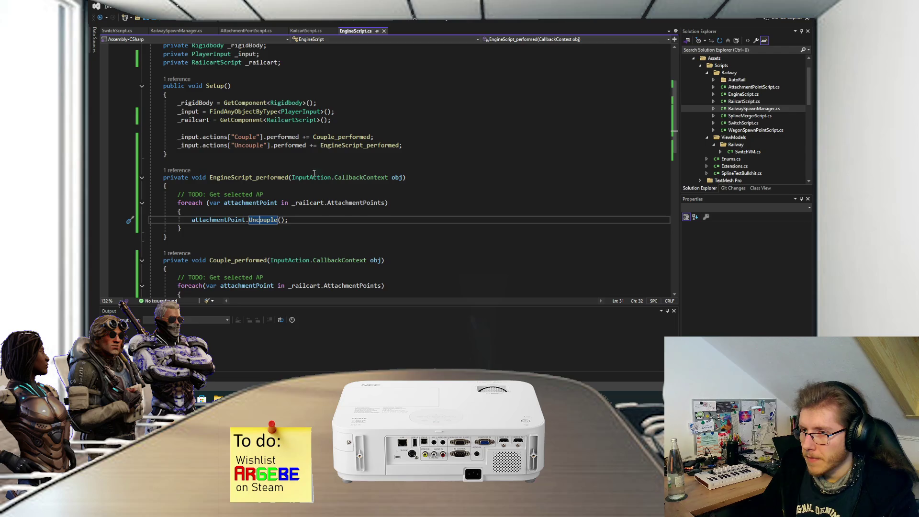
Step: Rename EngineScript_performed to Uncouple_performed
click(239, 178)
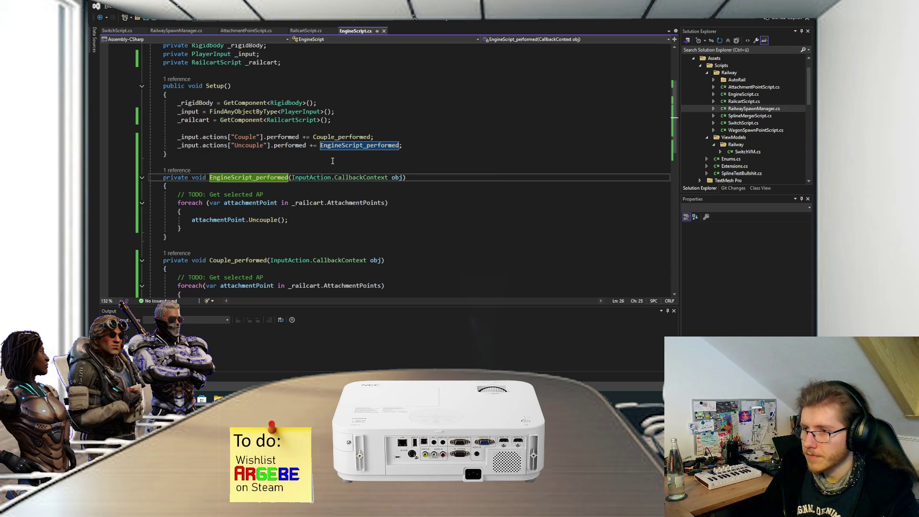
key(ctrl+r)
key(ctrl+r)
key(Home)
key(Delete)
key(Delete)
key(Delete)
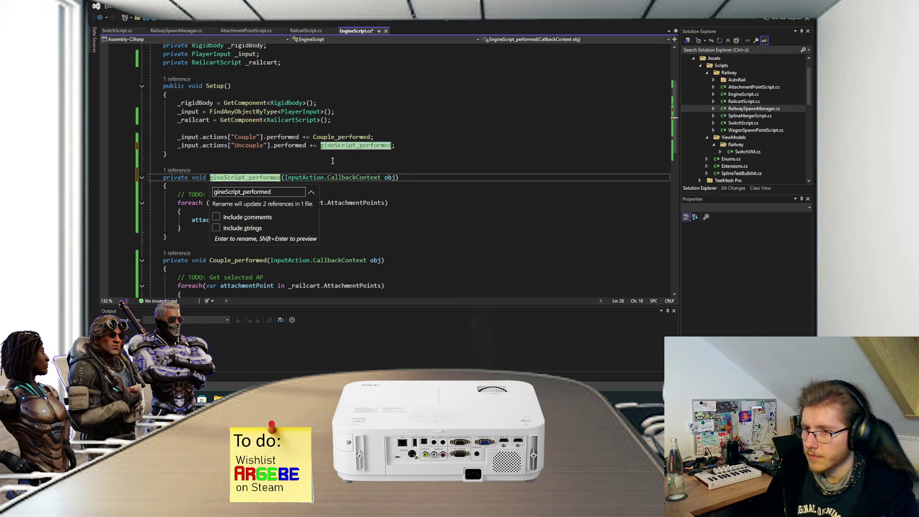
text(Uncouple)
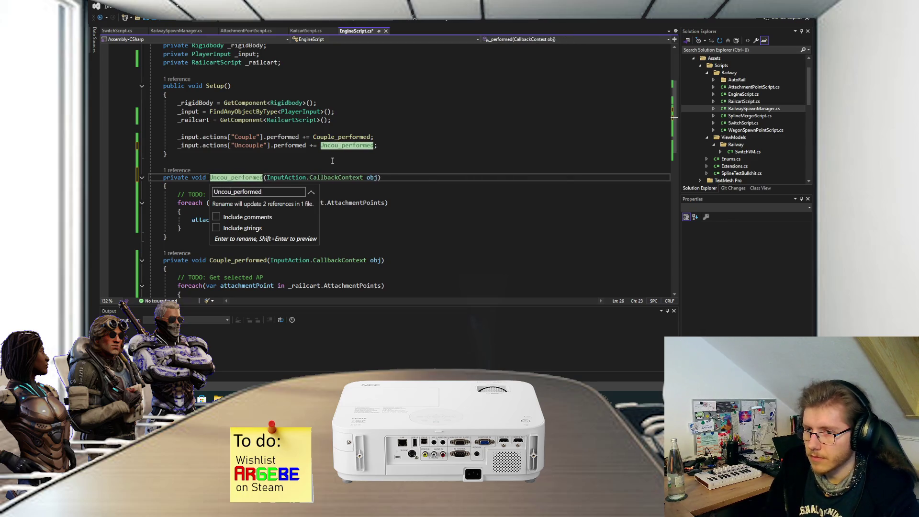
key(Return)
click(332, 162)
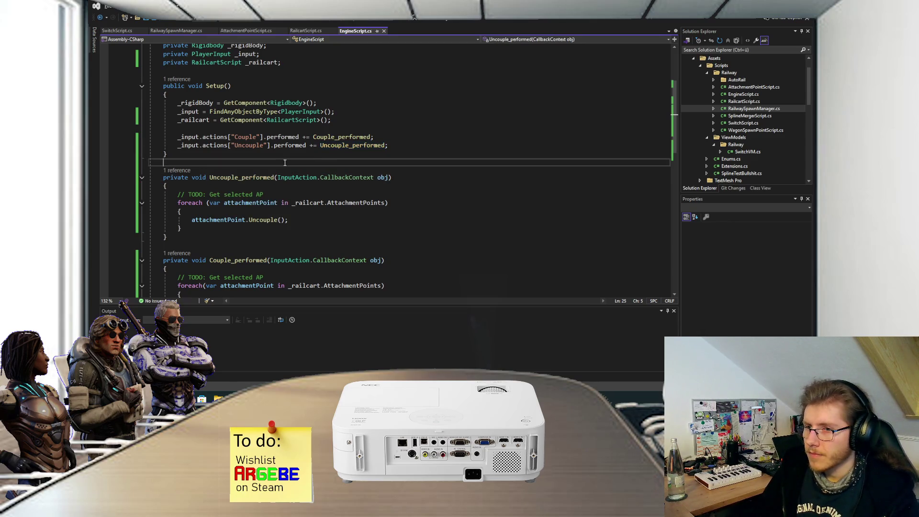
Step: Generate empty OnDestroy and Start method stubs in EngineScript.cs with IntelliSense
key(Return)
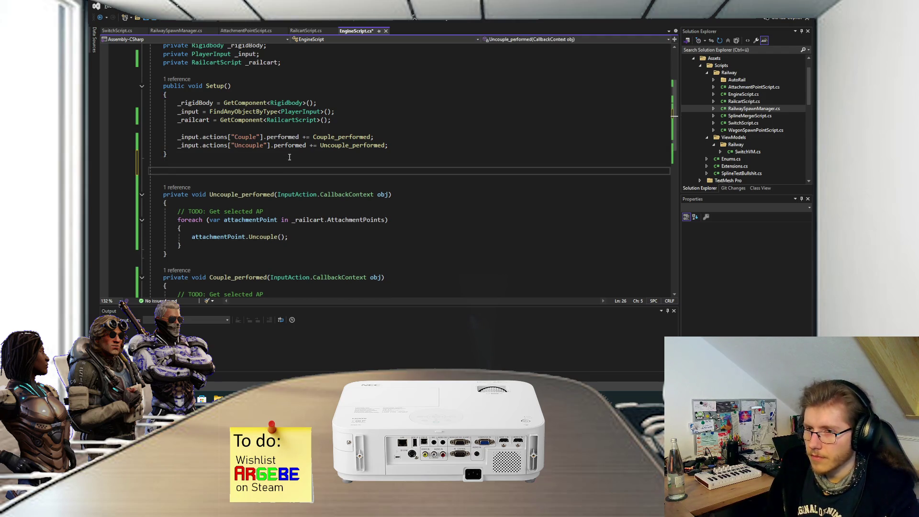
text(destr)
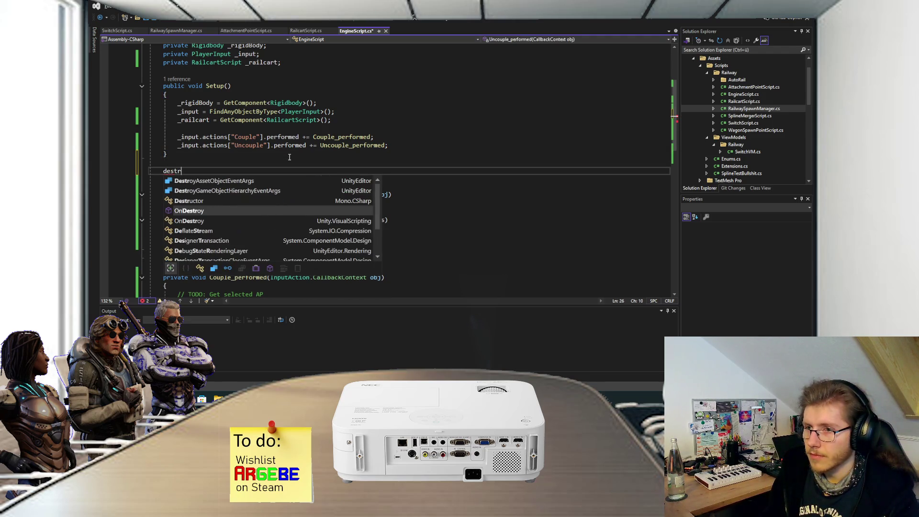
key(Tab)
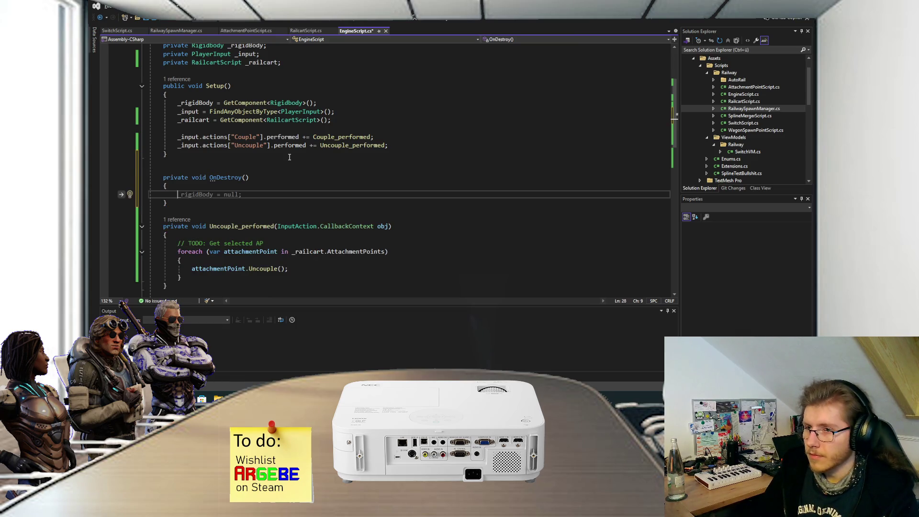
scroll(289, 157, up, 1)
scroll(281, 110, up, 3)
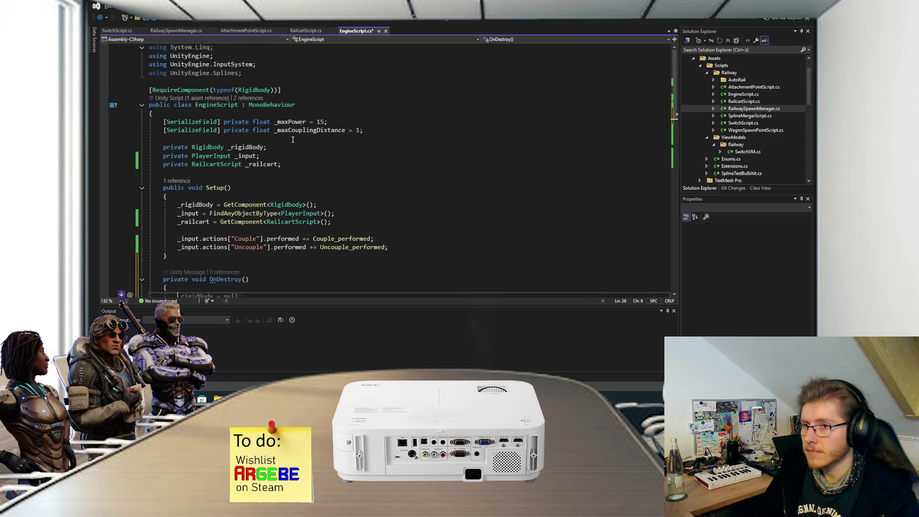
click(302, 165)
key(Return)
key(Return)
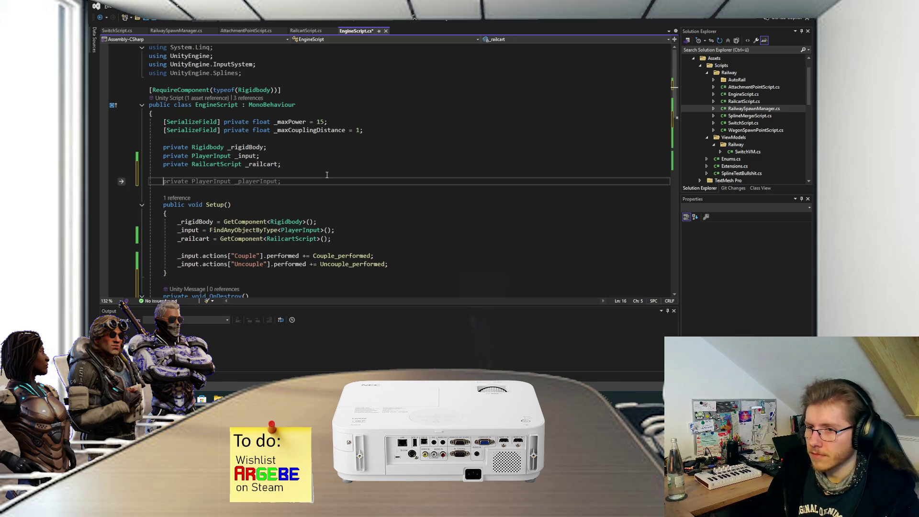
text(onawa)
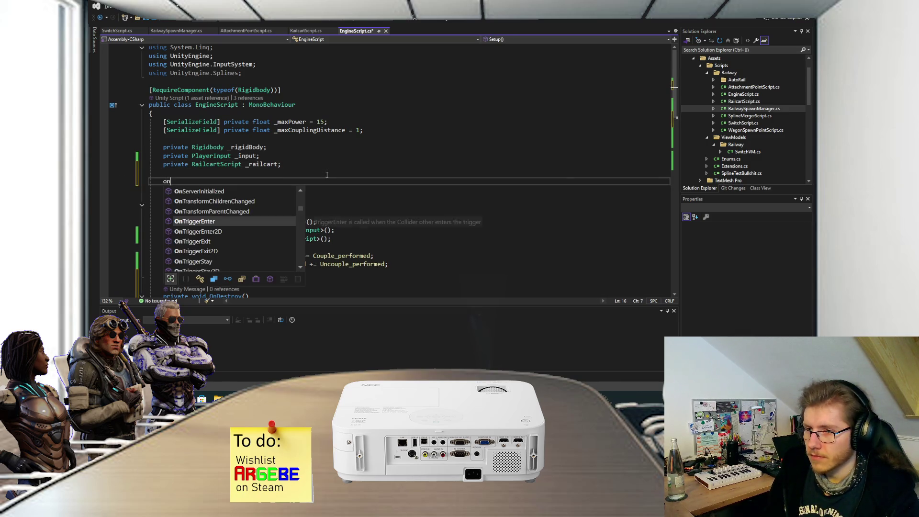
key(BackSpace)
key(BackSpace)
key(BackSpace)
text(start)
key(Tab)
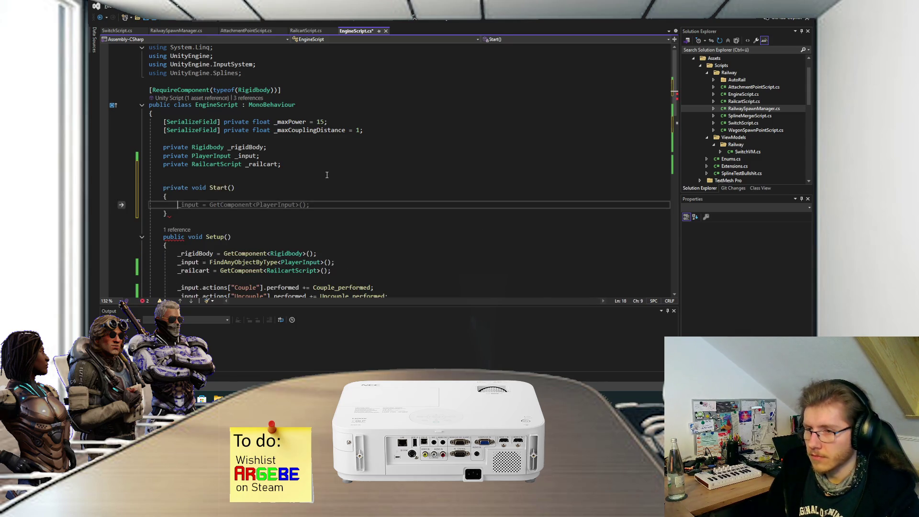
Step: Move the input setup code out of Setup into the new Start method
scroll(324, 194, down, 3)
drag(391, 216, 405, 173)
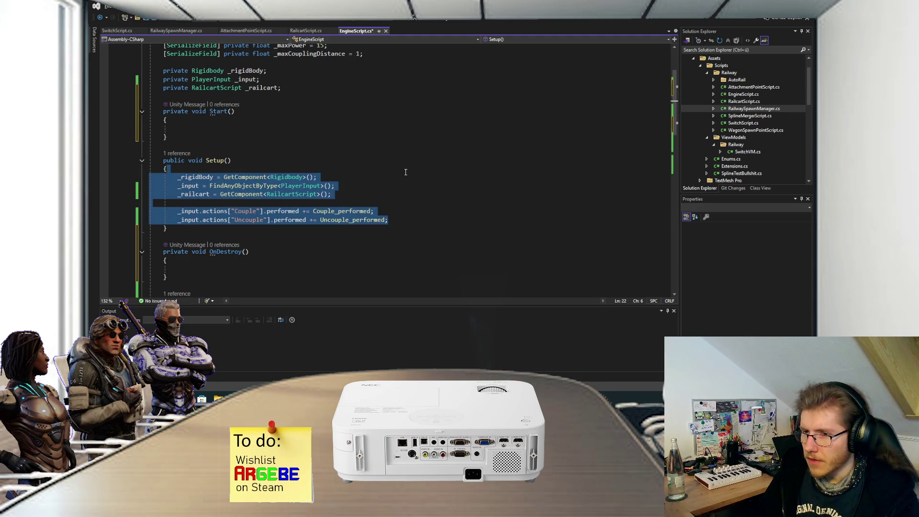
key(ctrl+x)
click(178, 128)
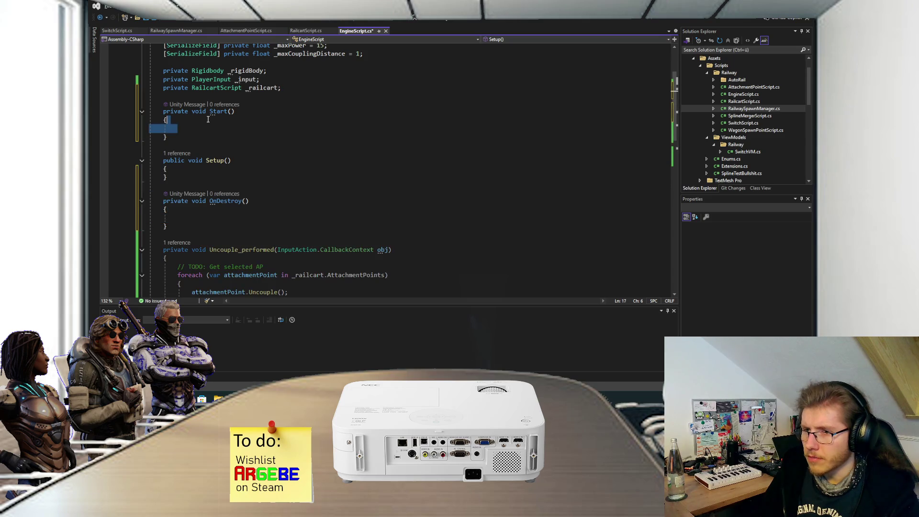
key(ctrl+v)
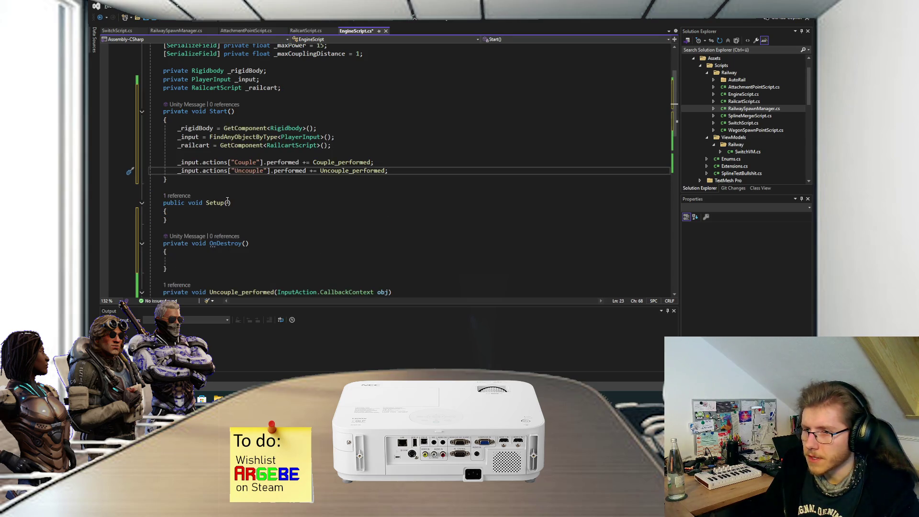
Step: Copy the Couple and Uncouple subscriptions into OnDestroy, change += to -=, and save
click(220, 255)
click(294, 256)
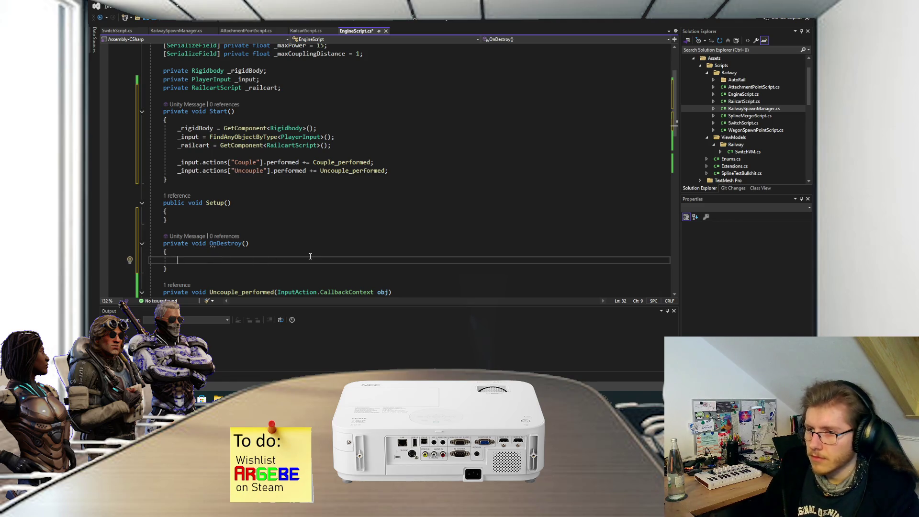
drag(403, 170, 149, 162)
key(ctrl+c)
click(217, 259)
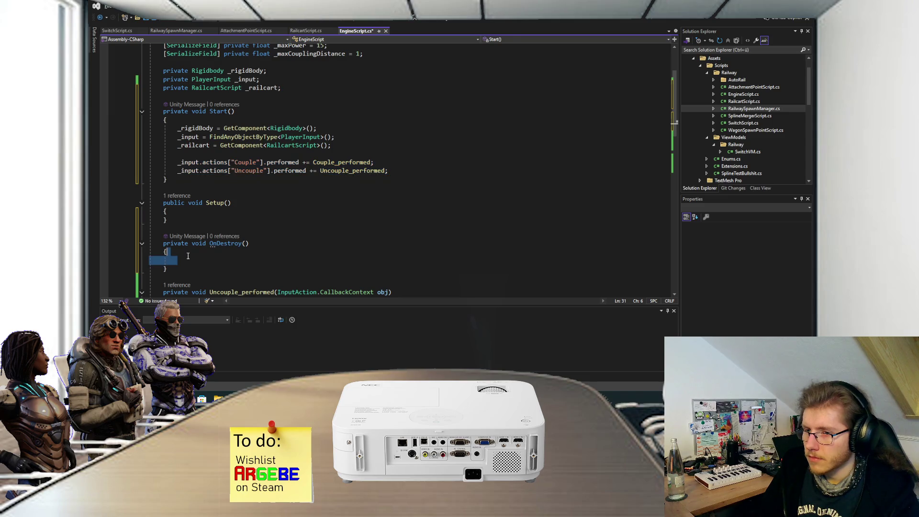
key(ctrl+v)
click(307, 261)
key(BackSpace)
text(-)
key(Down)
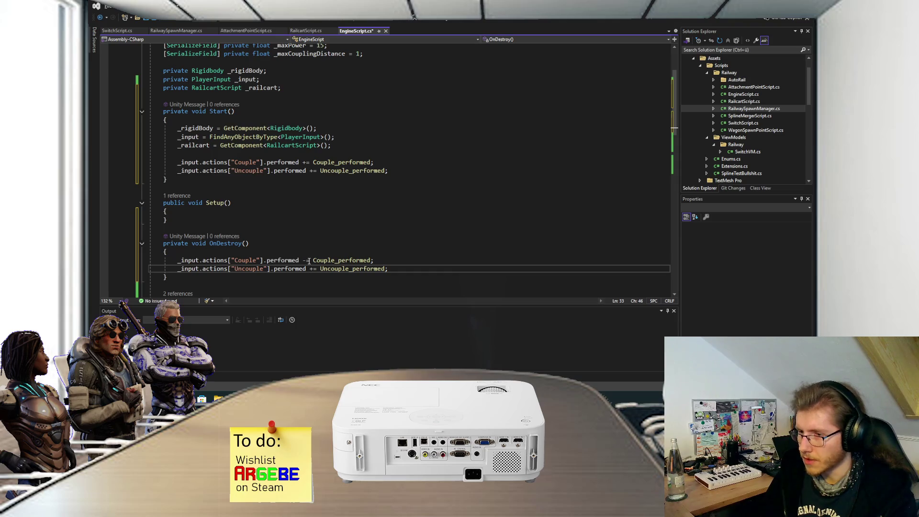
text(-)
click(403, 153)
key(ctrl+s)
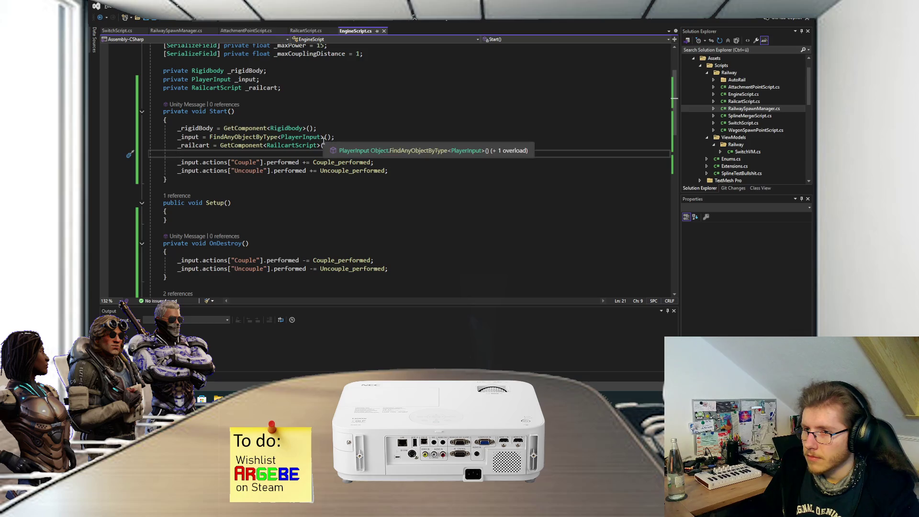
Step: Add a blank line inside the now-empty Setup method
click(250, 210)
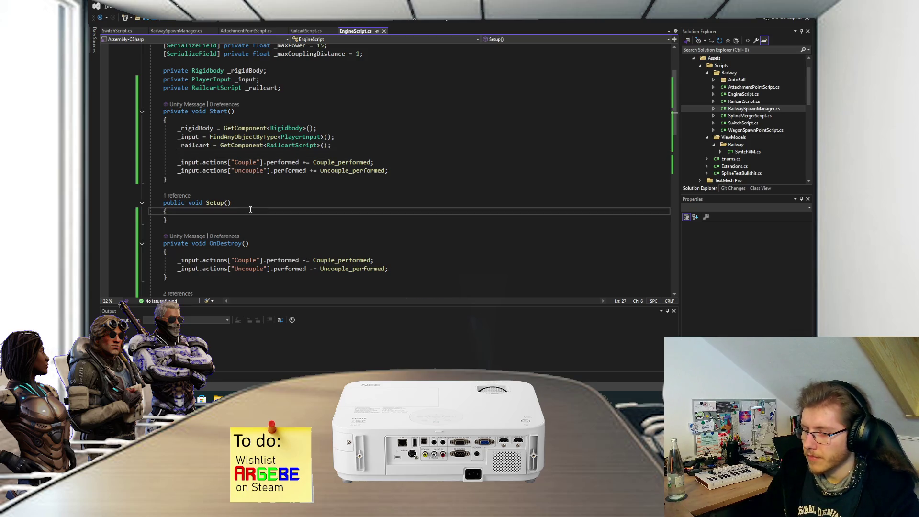
key(Return)
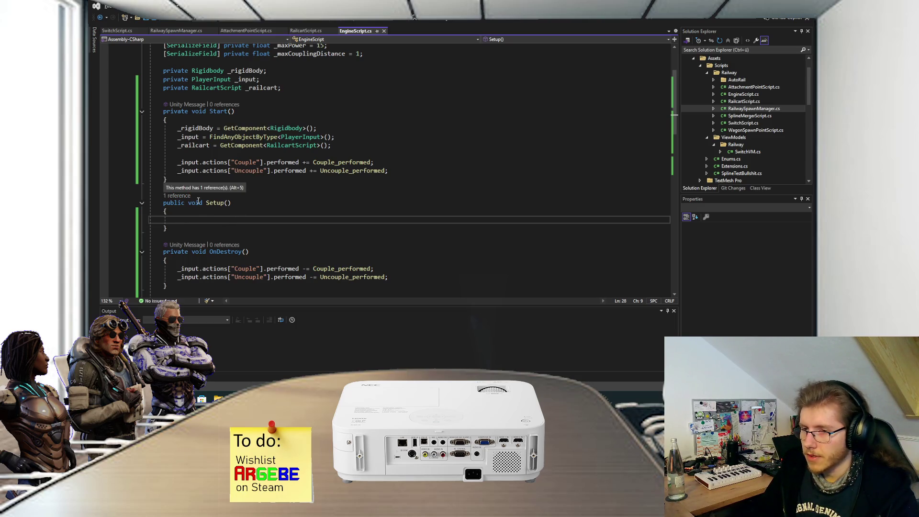
scroll(248, 213, down, 10)
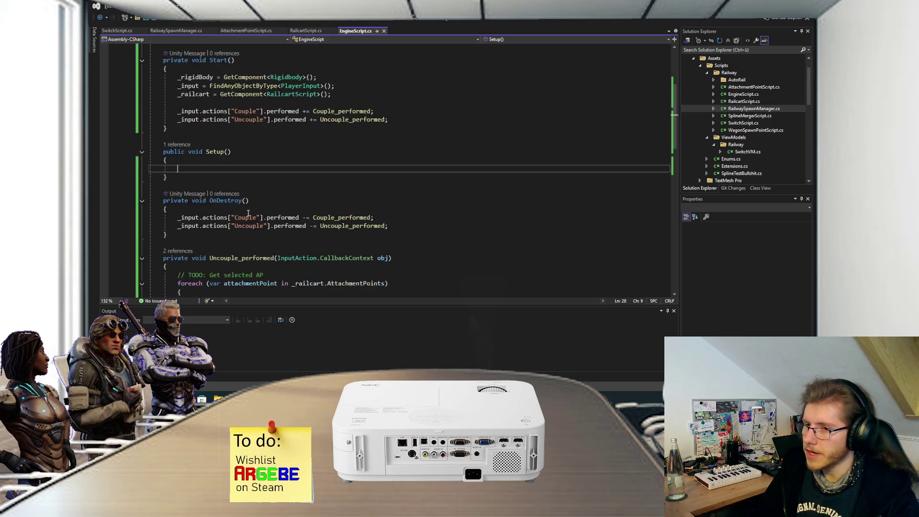
scroll(264, 168, up, 7)
scroll(266, 165, down, 11)
scroll(272, 164, up, 15)
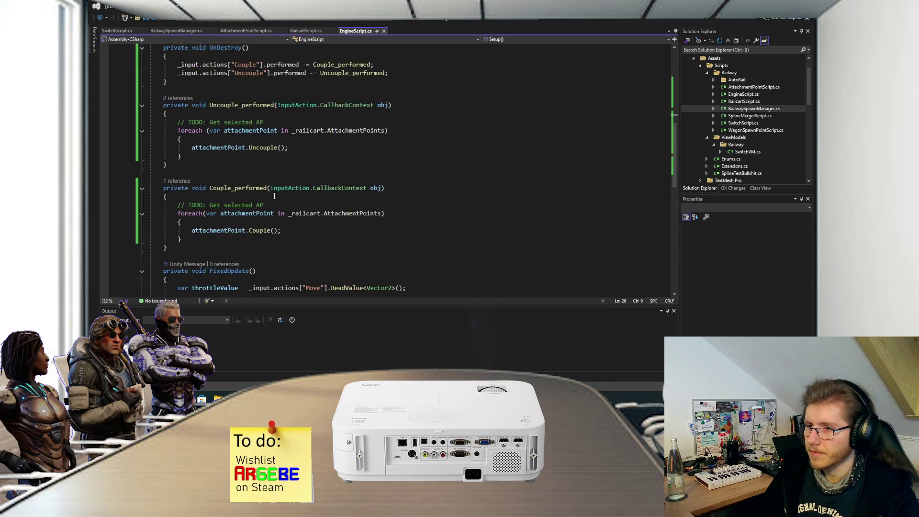
key(alt+Tab)
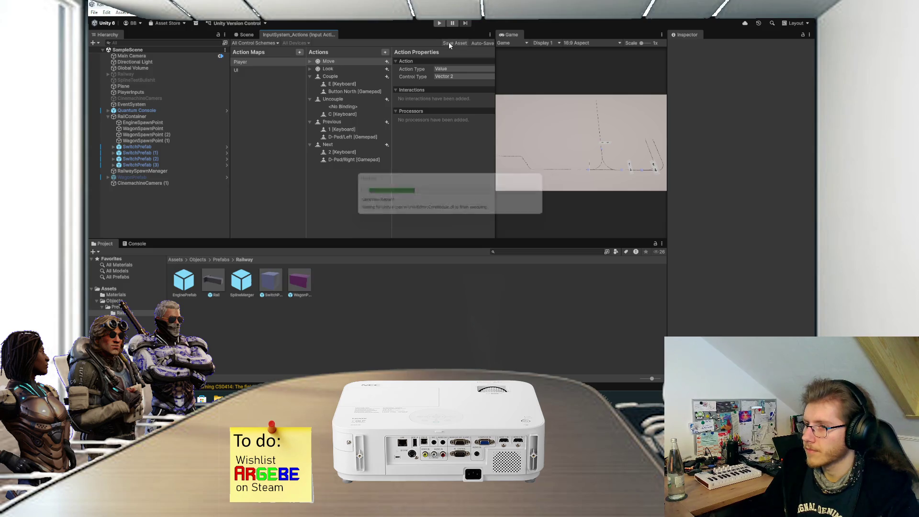
Step: Play the scene, pan the Scene view onto the rail switch, and maximize the Game view
click(438, 23)
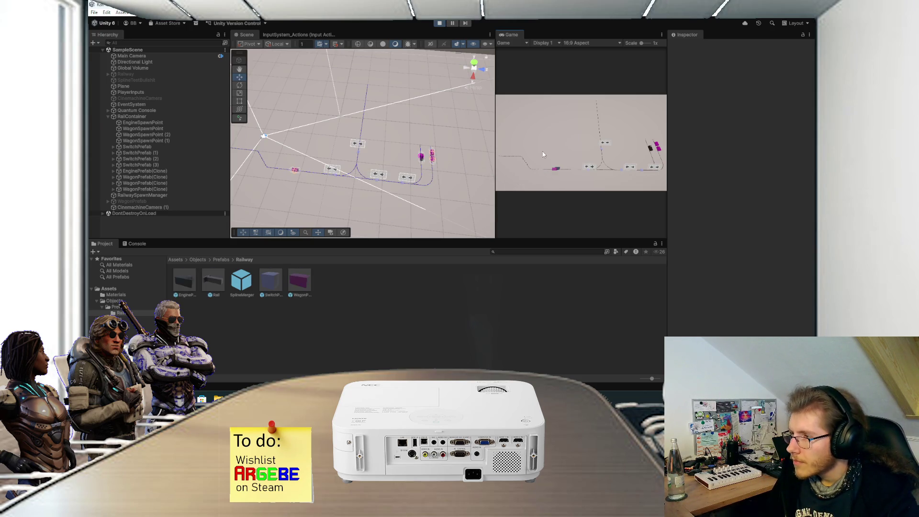
scroll(307, 145, up, 5)
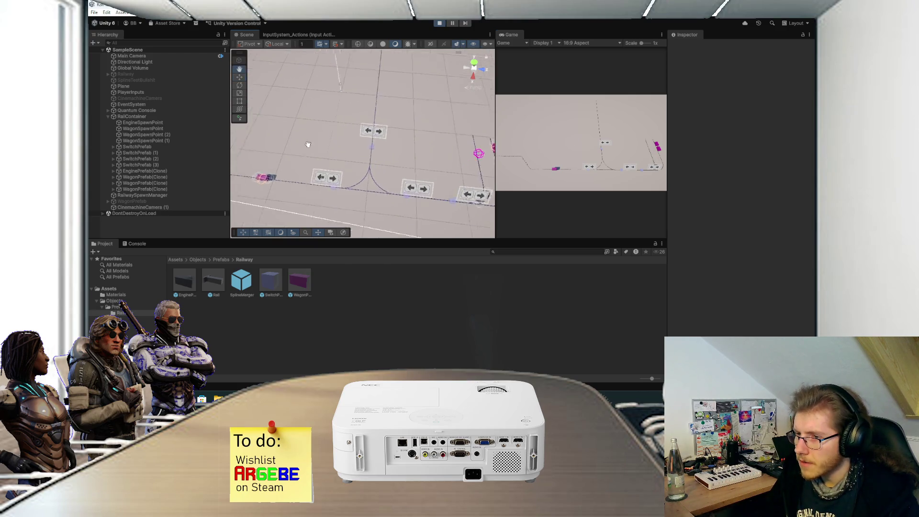
drag(308, 145, 544, 139)
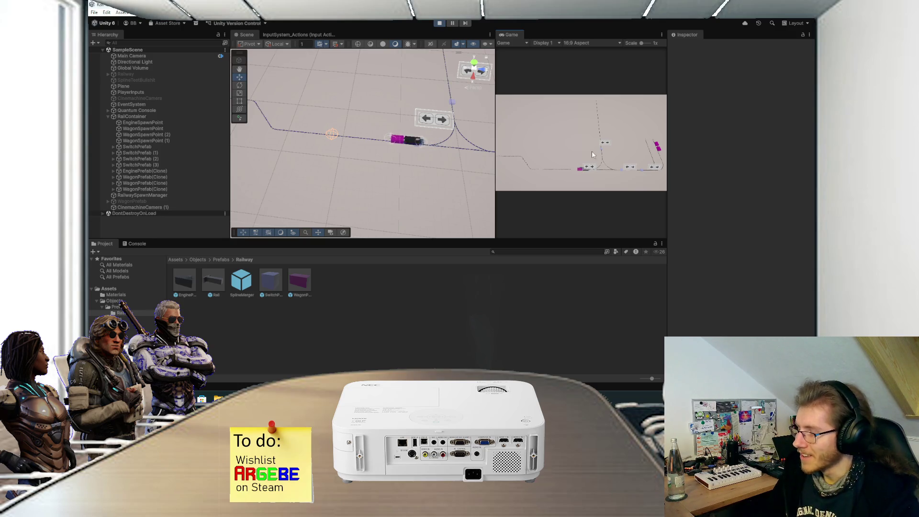
double_click(511, 35)
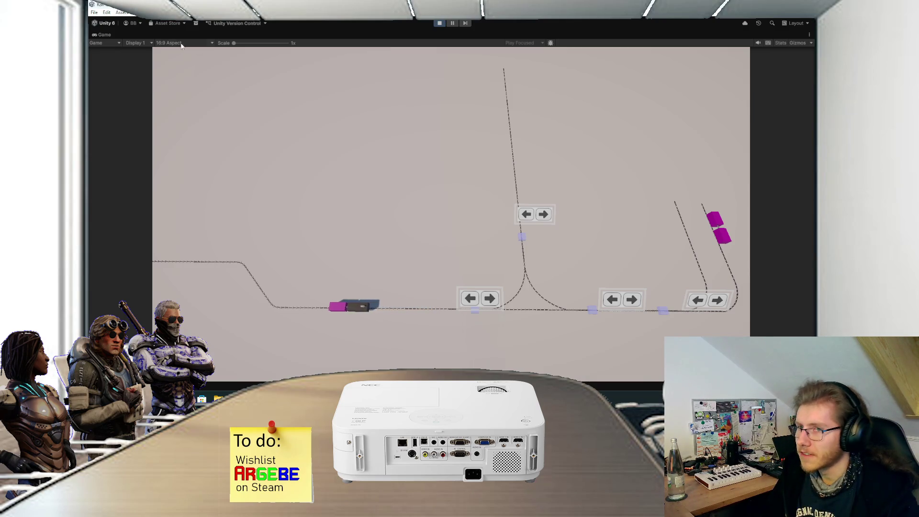
Step: Set the engine's Max Power to 60 and watch the train in the enlarged Game view
double_click(110, 34)
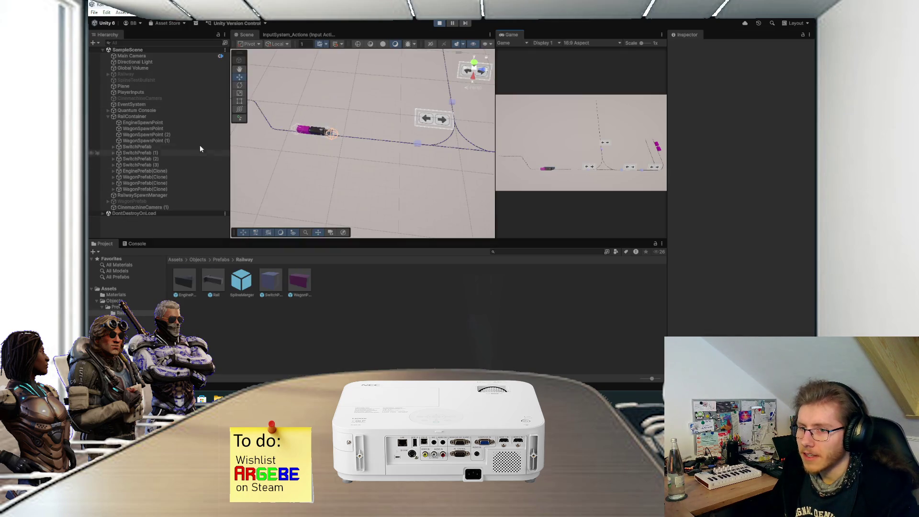
click(313, 128)
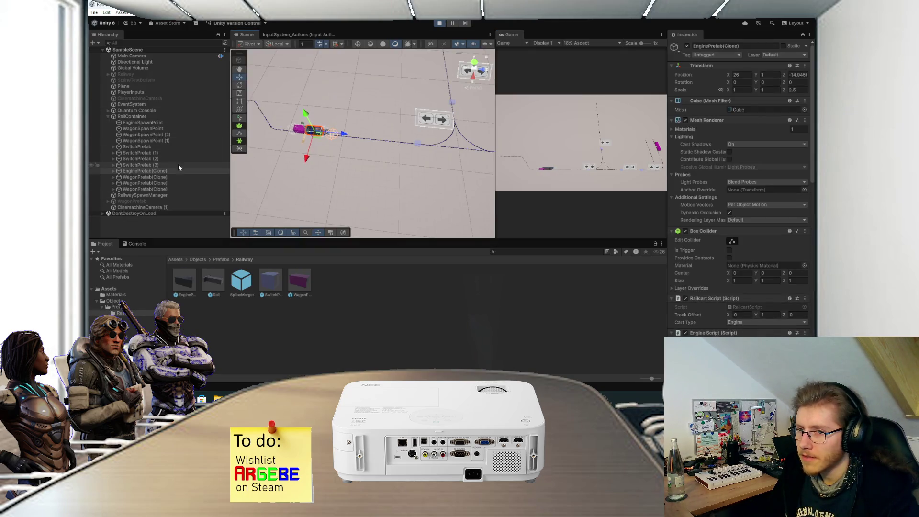
scroll(705, 249, down, 5)
click(739, 247)
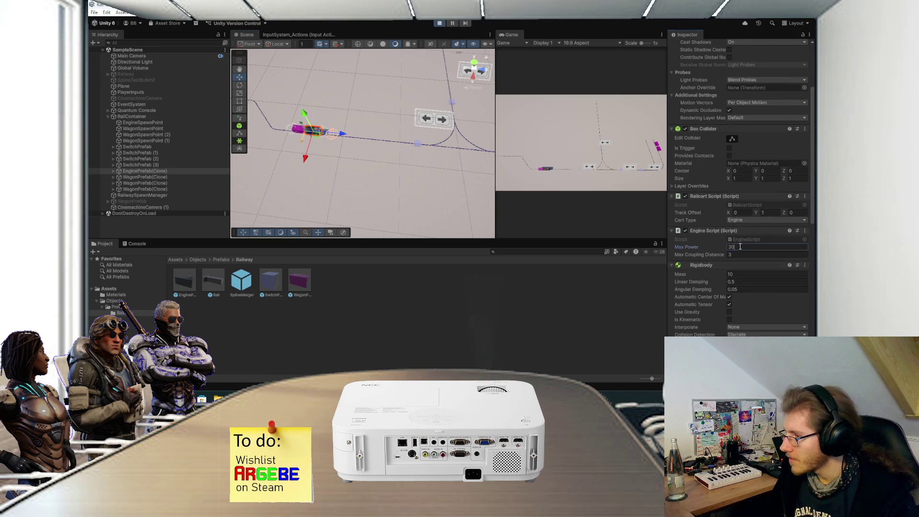
text(60)
key(Return)
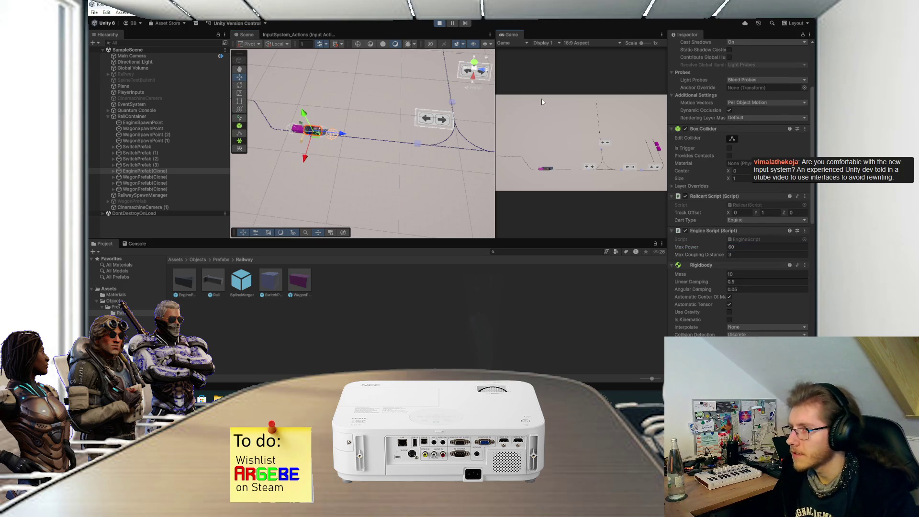
double_click(510, 35)
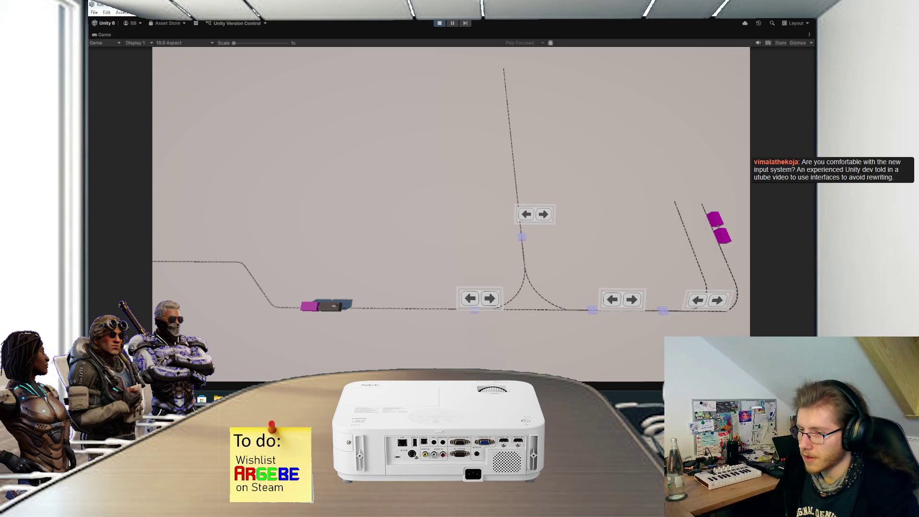
Step: Back in EngineScript.cs, place the cursor on the empty line 21 in Start
key(alt+Tab)
scroll(332, 153, down, 1)
drag(397, 169, 398, 152)
click(401, 151)
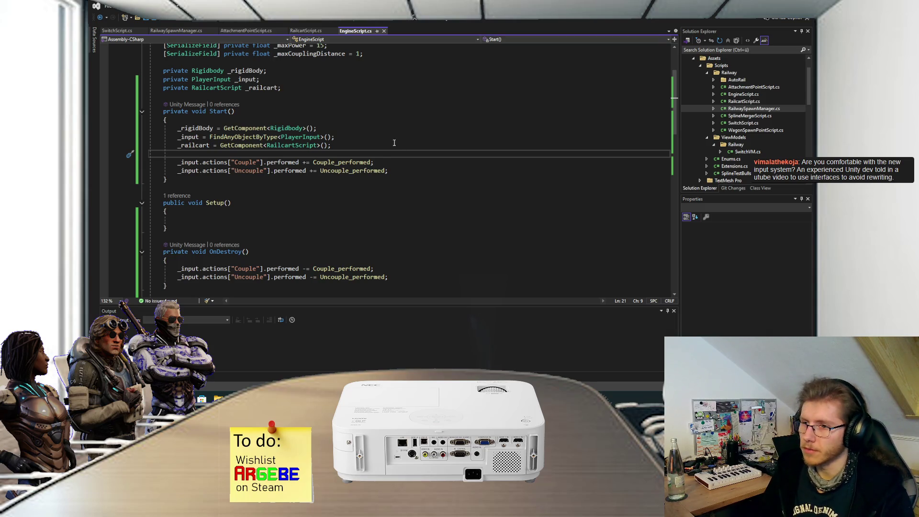
scroll(389, 139, down, 1)
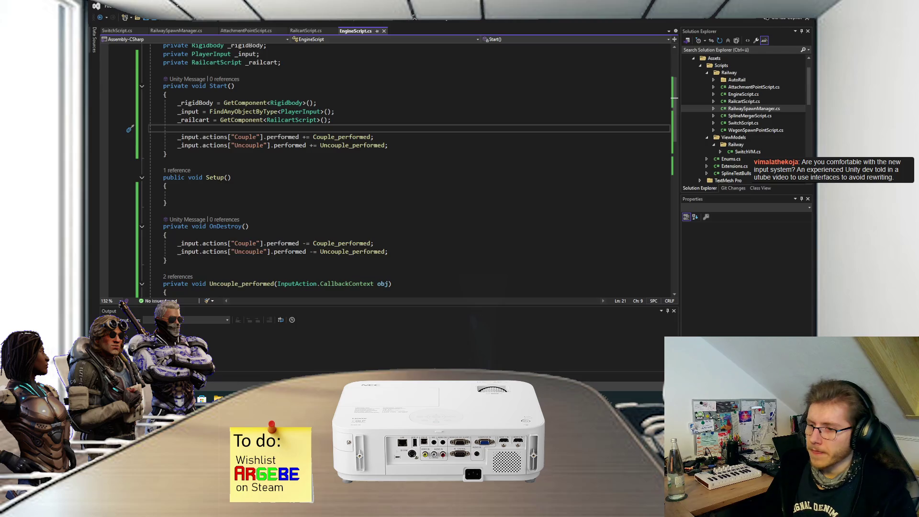
key(alt+Tab)
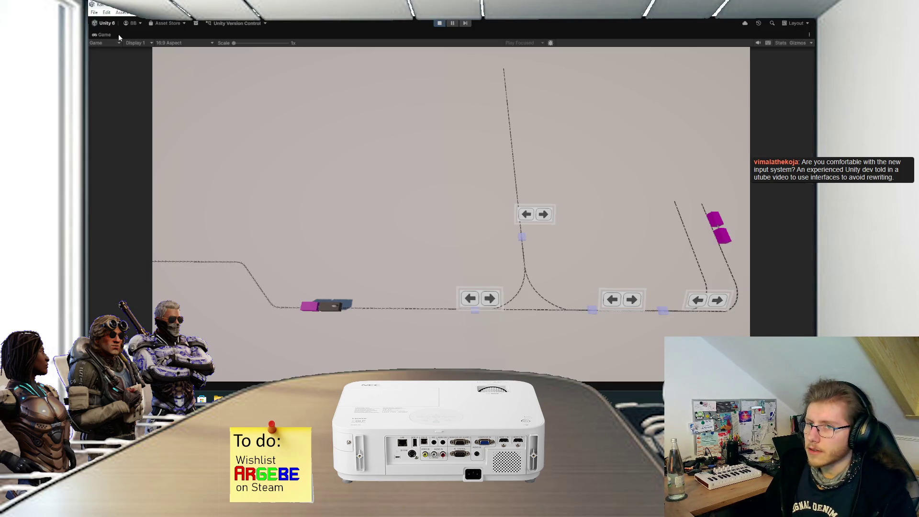
double_click(113, 33)
click(297, 33)
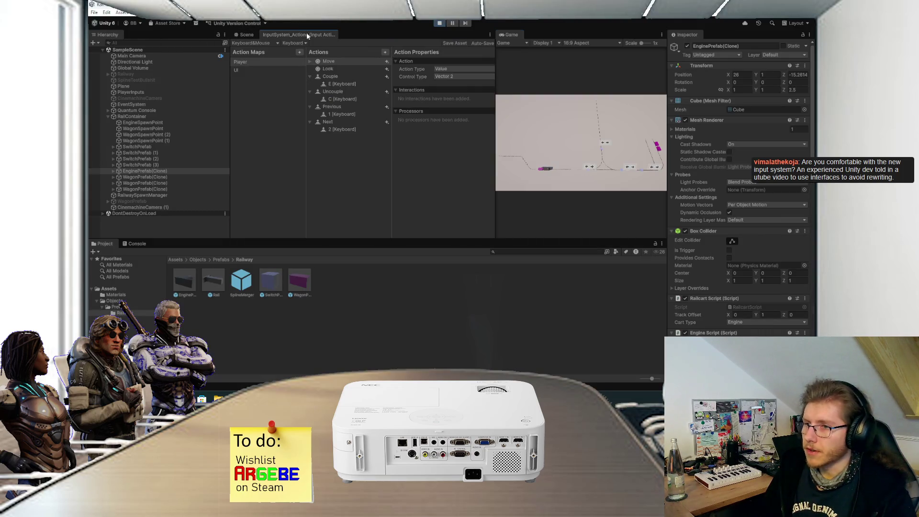
click(334, 78)
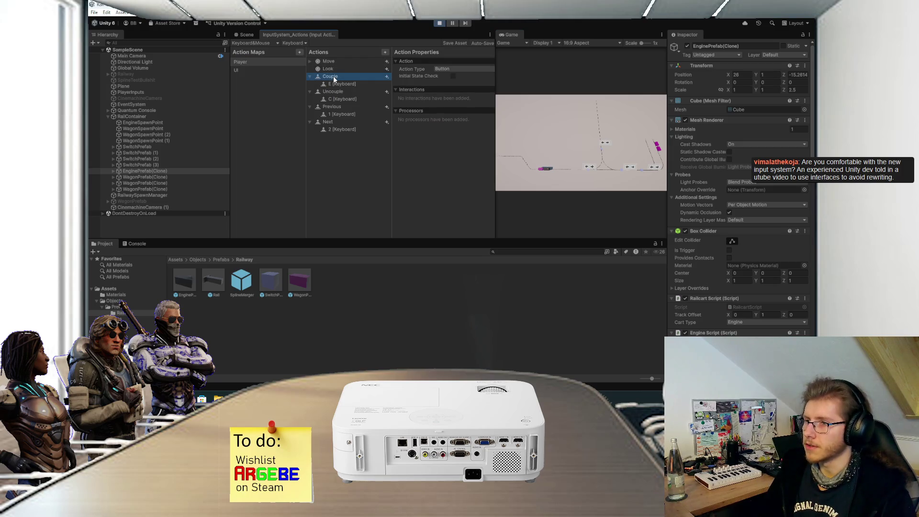
click(448, 70)
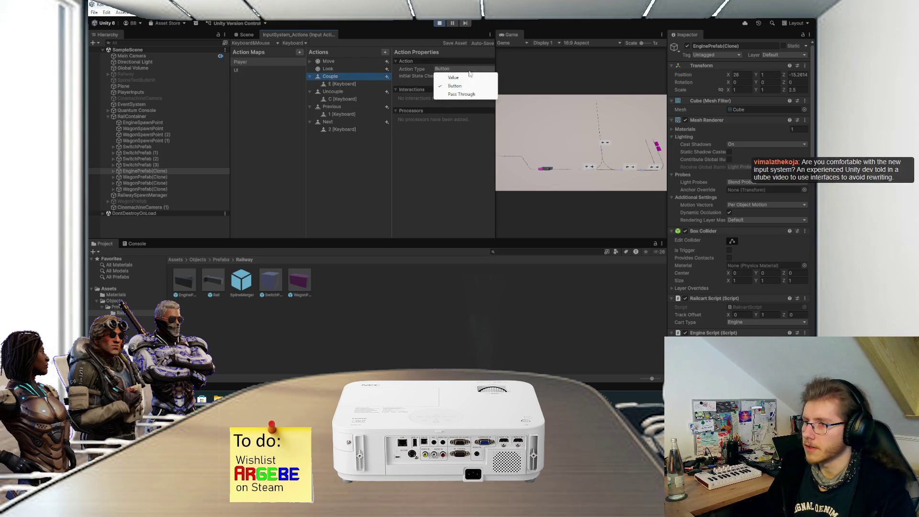
click(454, 150)
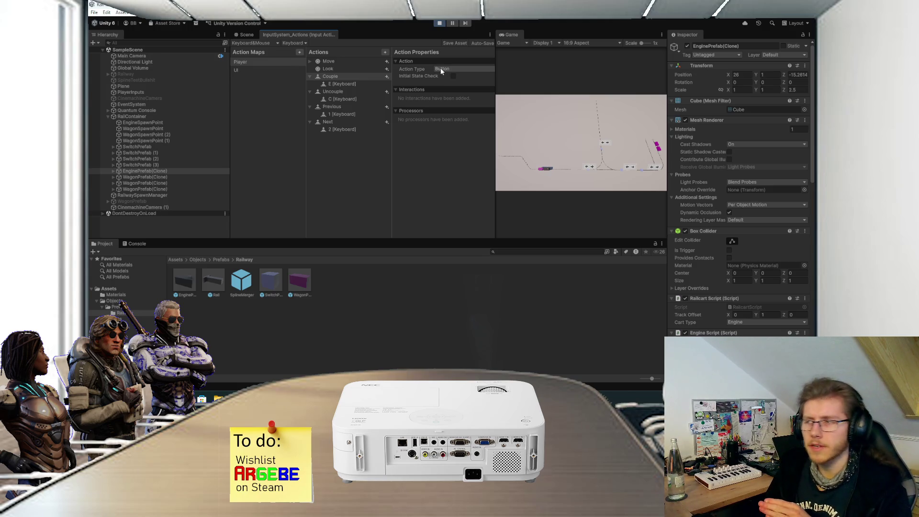
click(248, 35)
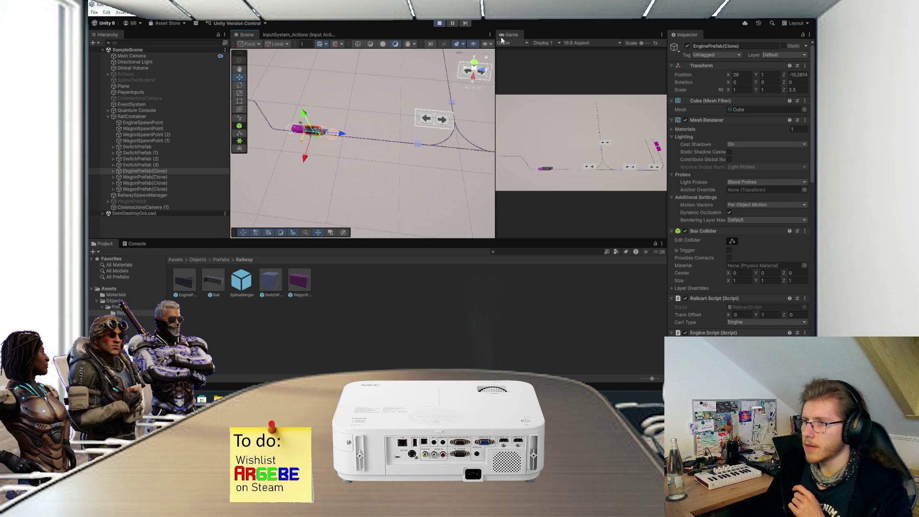
double_click(505, 34)
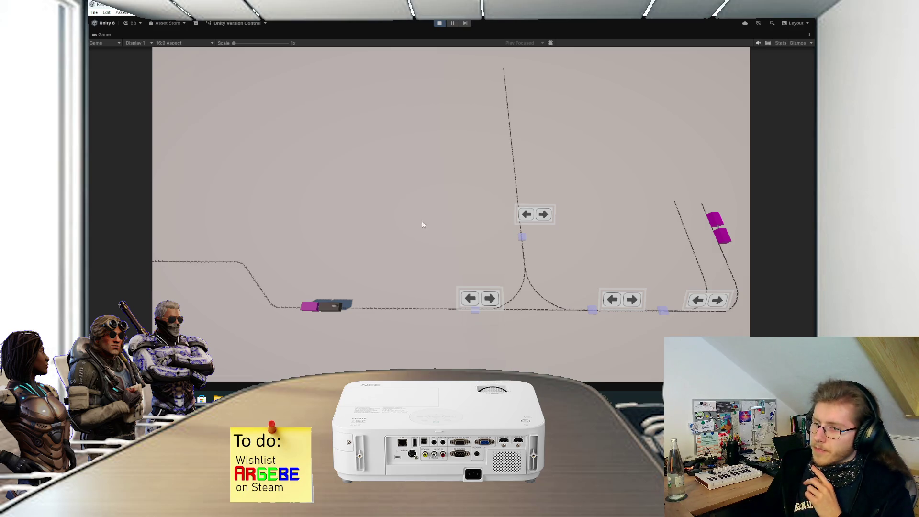
key(alt+Tab)
click(396, 174)
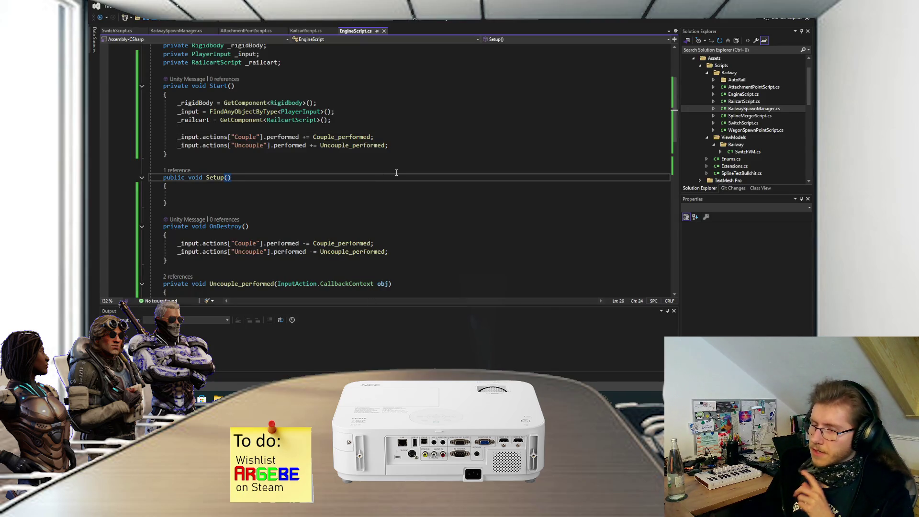
Step: Leave the Setup body empty and switch to the Paint.NET coupling sketch
click(333, 195)
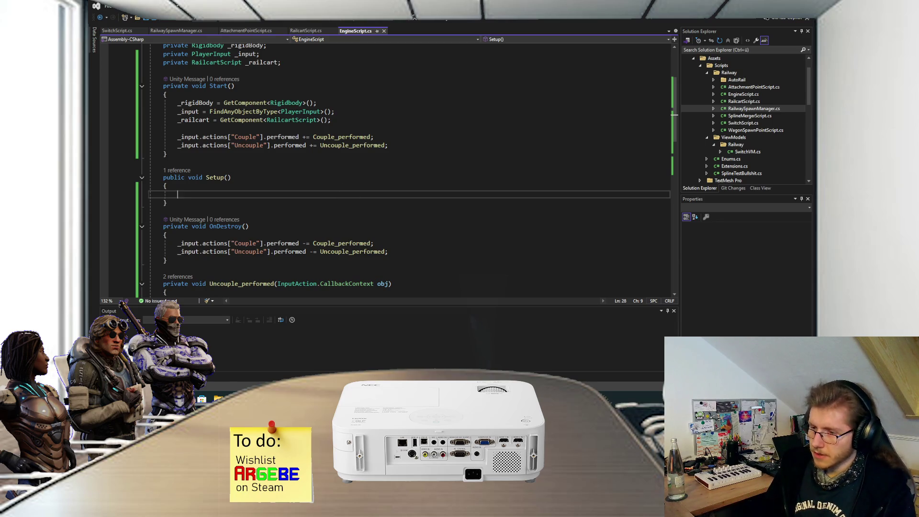
key(alt+Tab)
scroll(432, 193, down, 2)
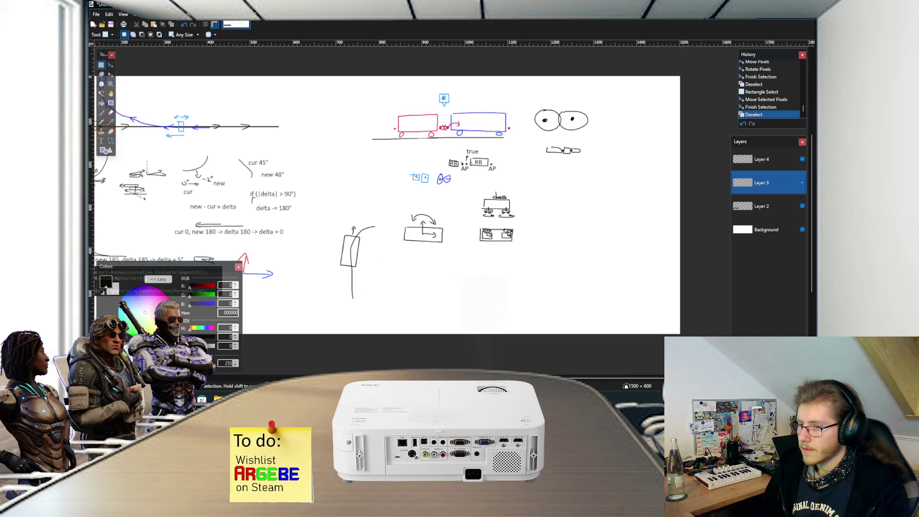
Step: Switch from the wagon coupling sketch back to the running Unity game
key(alt+Tab)
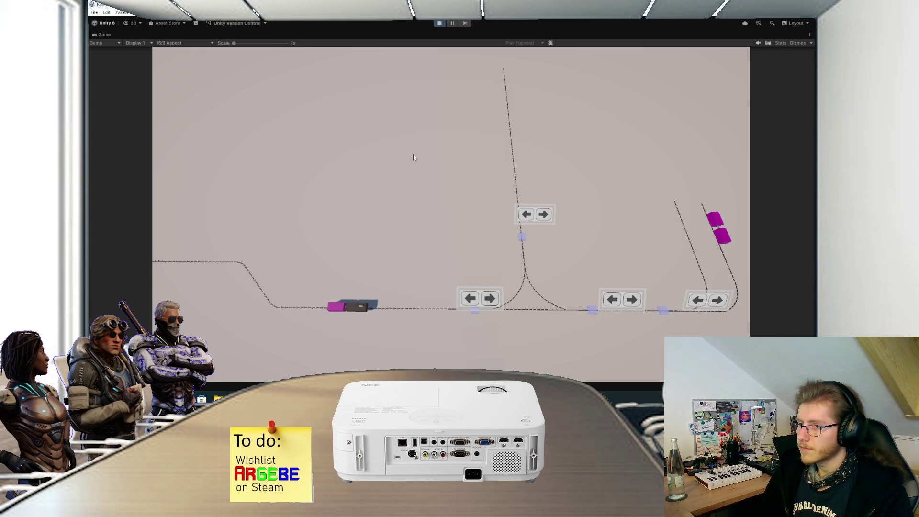
Step: Set the Engine Script's Max Power to 300
double_click(108, 35)
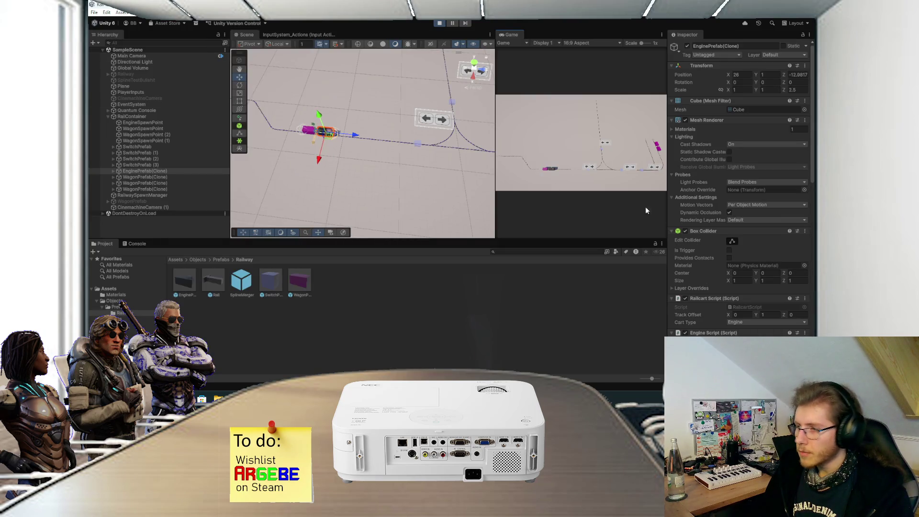
scroll(742, 249, down, 4)
click(742, 246)
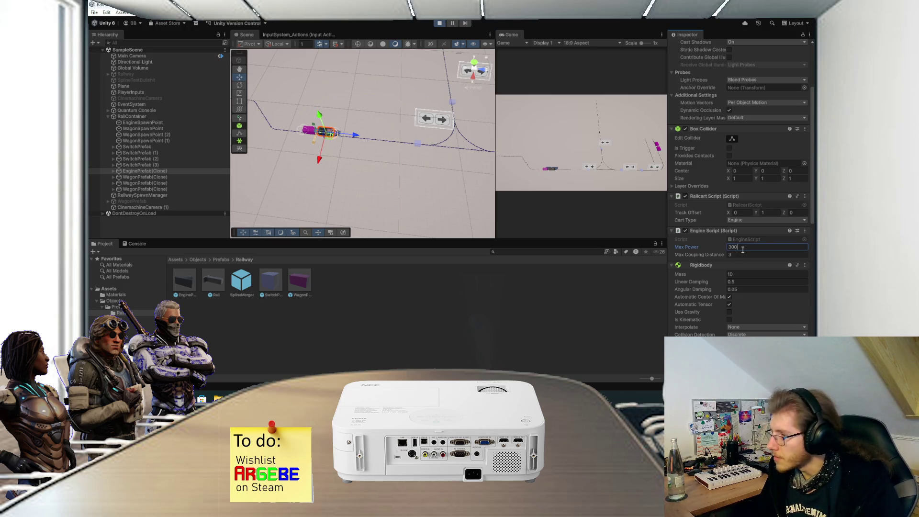
Step: Give the wagon's Rigidbody Mass 1 with Linear and Angular Damping 0
scroll(732, 267, down, 2)
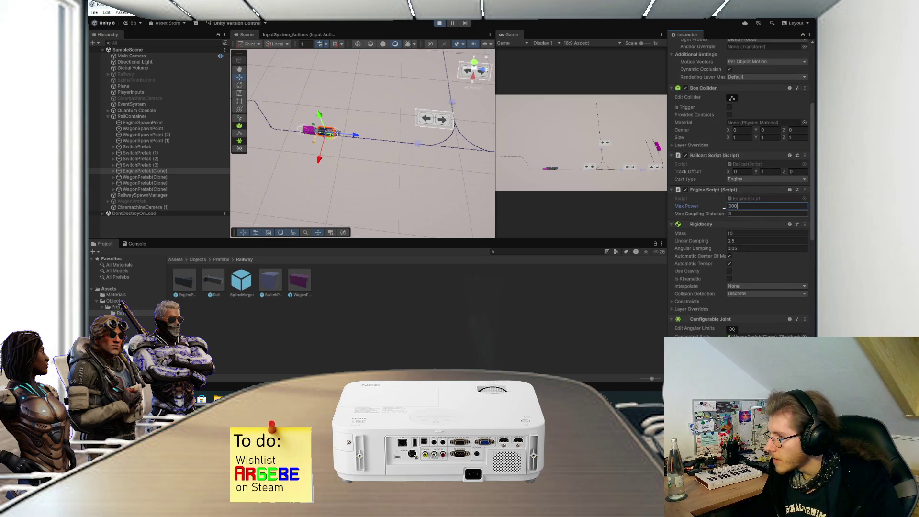
scroll(727, 214, down, 1)
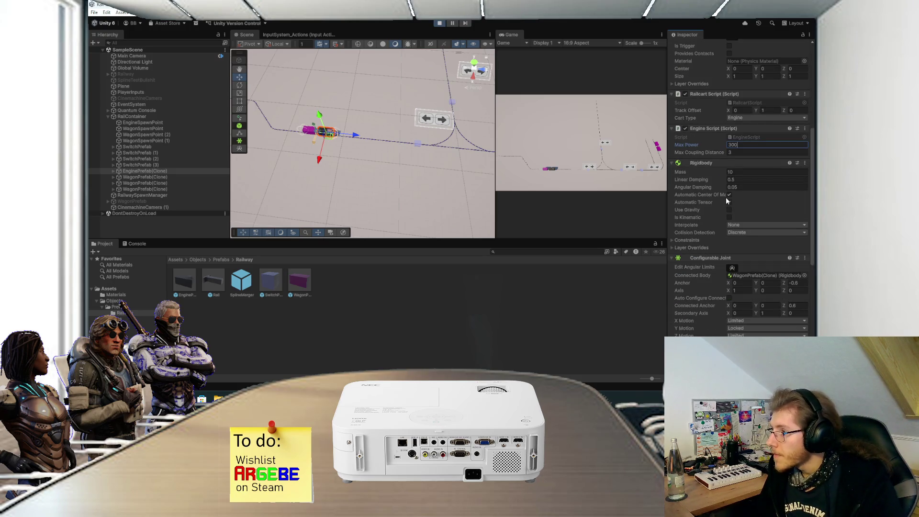
click(311, 134)
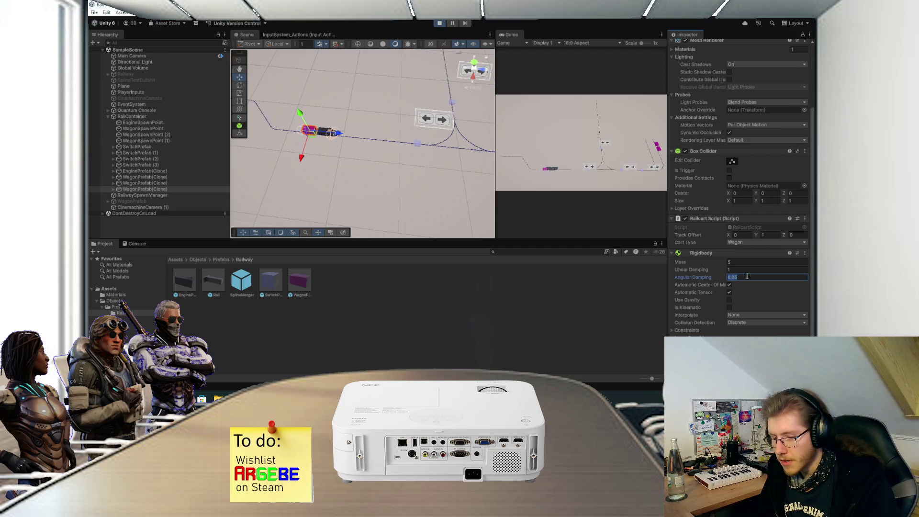
text(0)
click(740, 270)
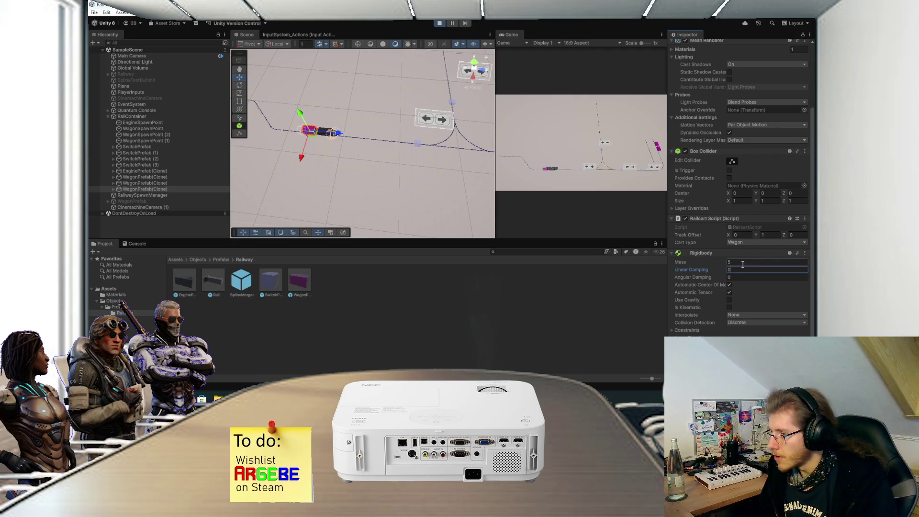
click(743, 263)
text(1)
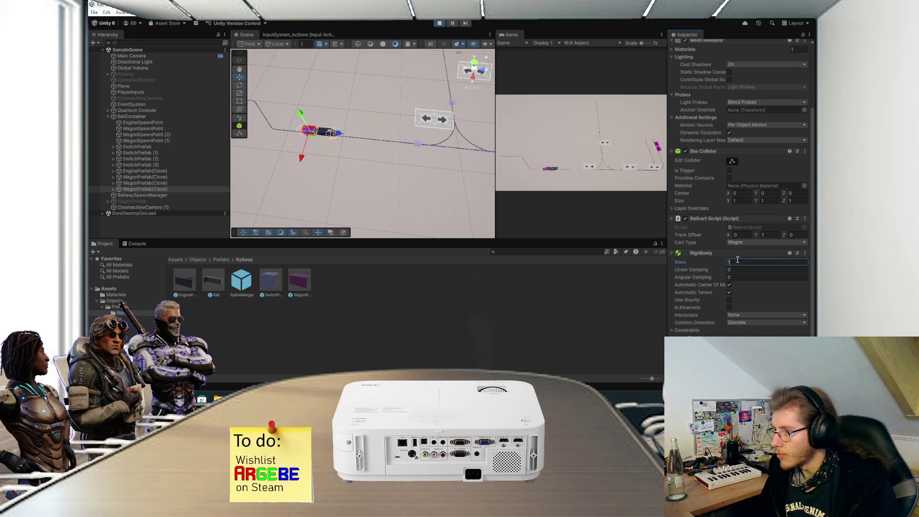
double_click(517, 36)
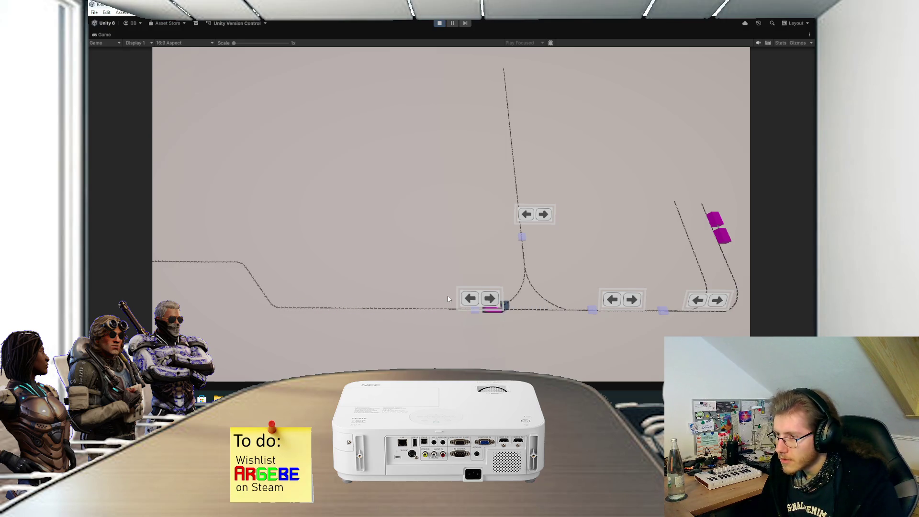
Step: Watch the retuned train run, frame the wagon in the Scene view, and stop Play mode
double_click(105, 33)
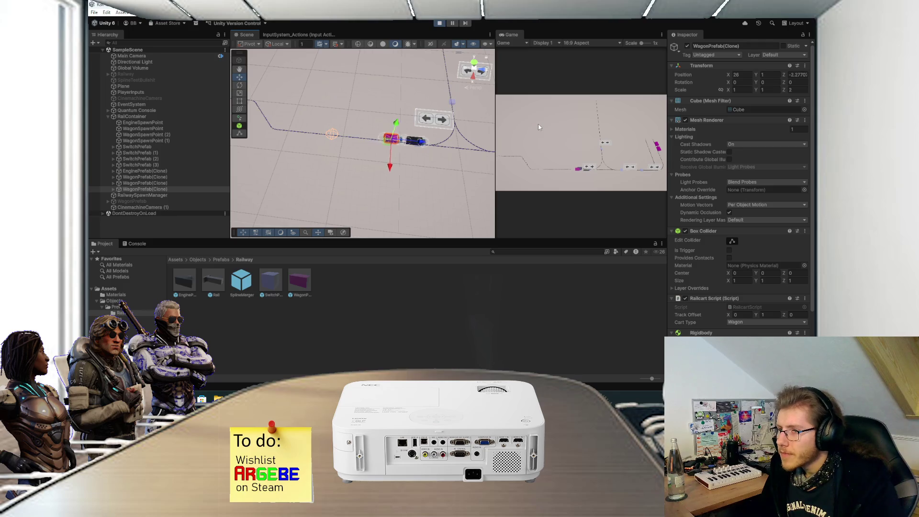
double_click(511, 34)
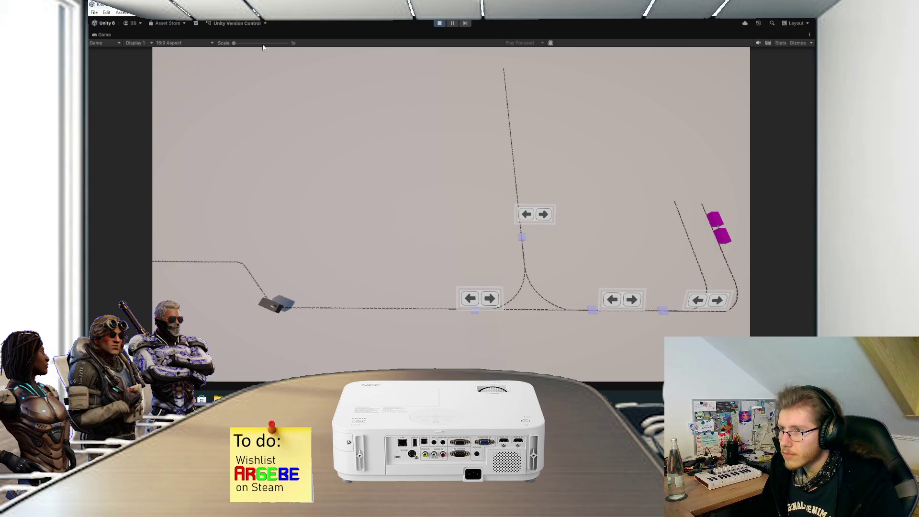
double_click(107, 34)
key(f)
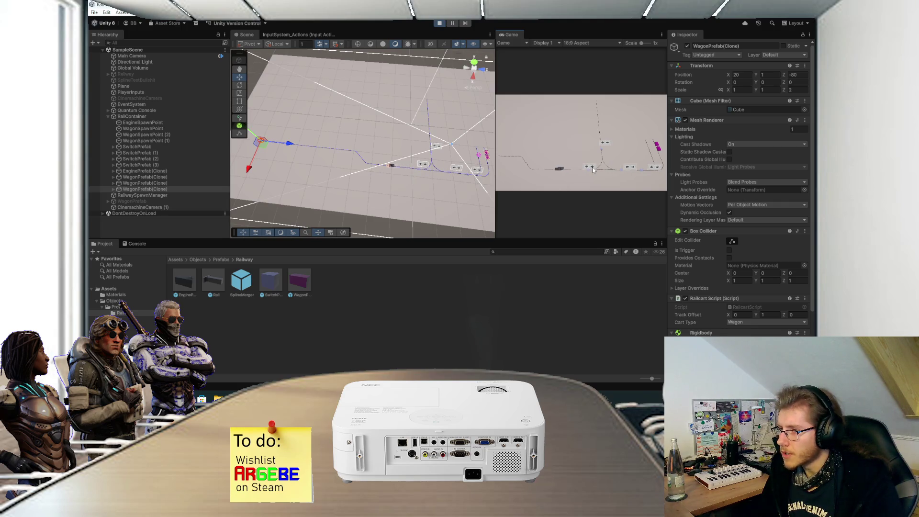
click(445, 23)
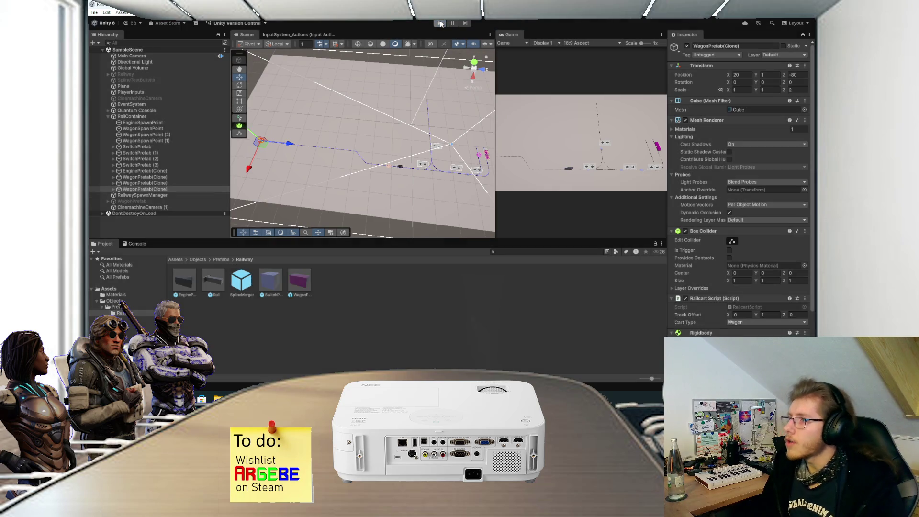
key(alt+Tab)
Step: Open SwitchScript.cs and locate the OnTriggerStay direction check
scroll(331, 198, up, 1)
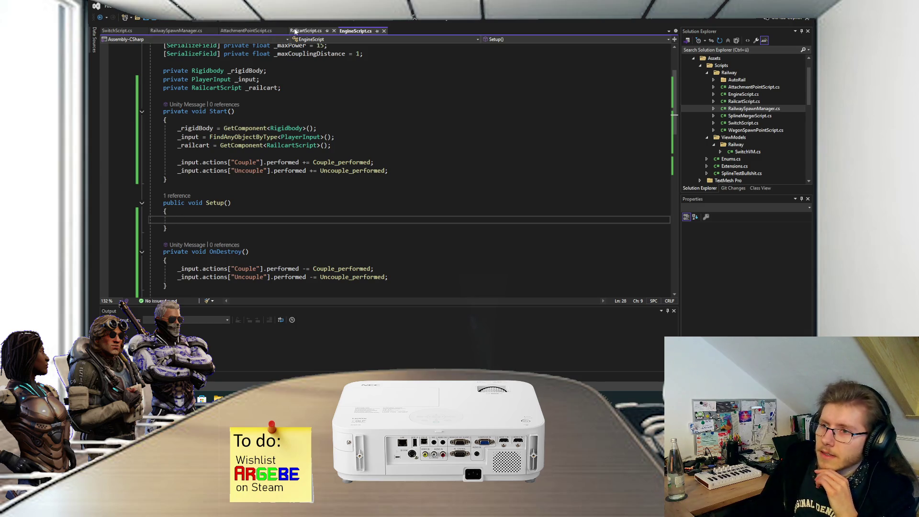
click(127, 30)
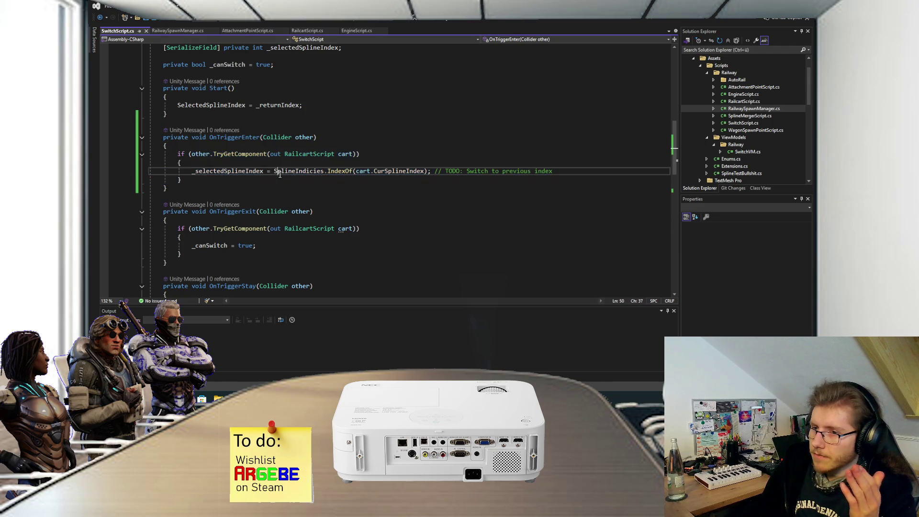
key(alt+Tab)
key(alt+Tab)
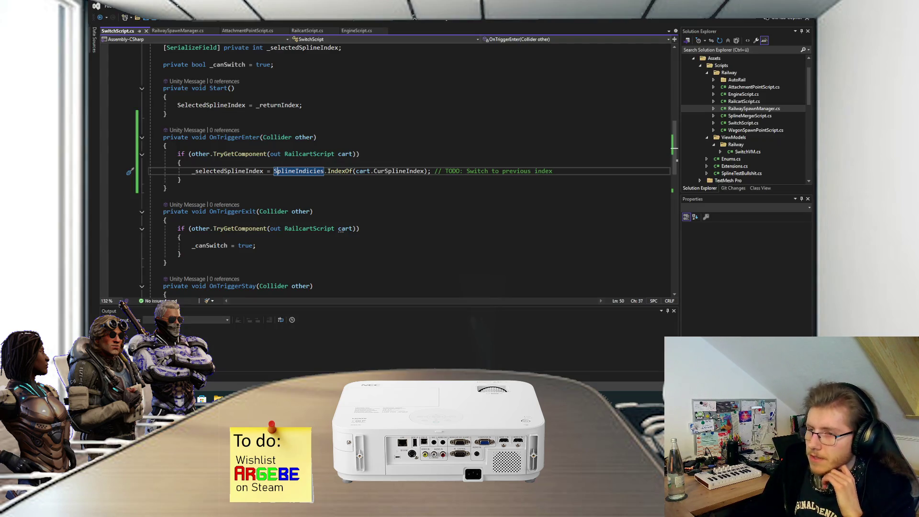
click(349, 165)
scroll(280, 161, down, 10)
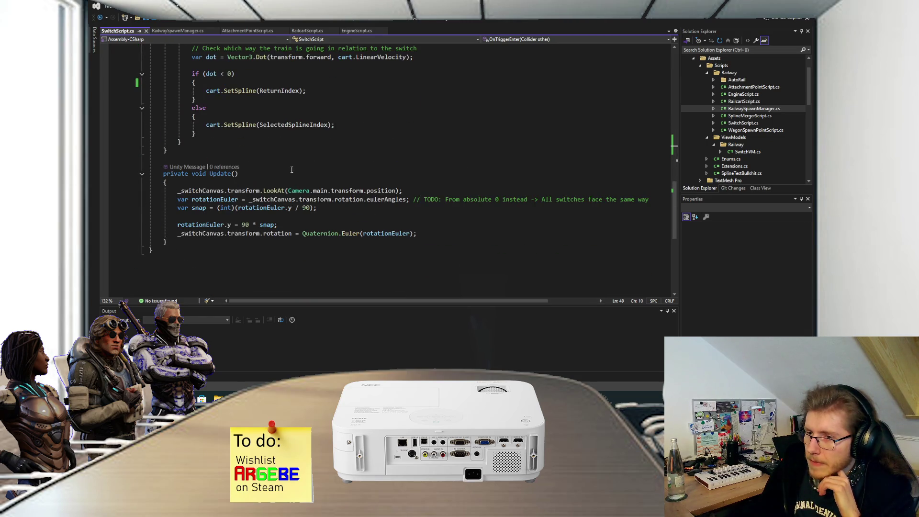
scroll(281, 167, up, 3)
scroll(281, 168, up, 1)
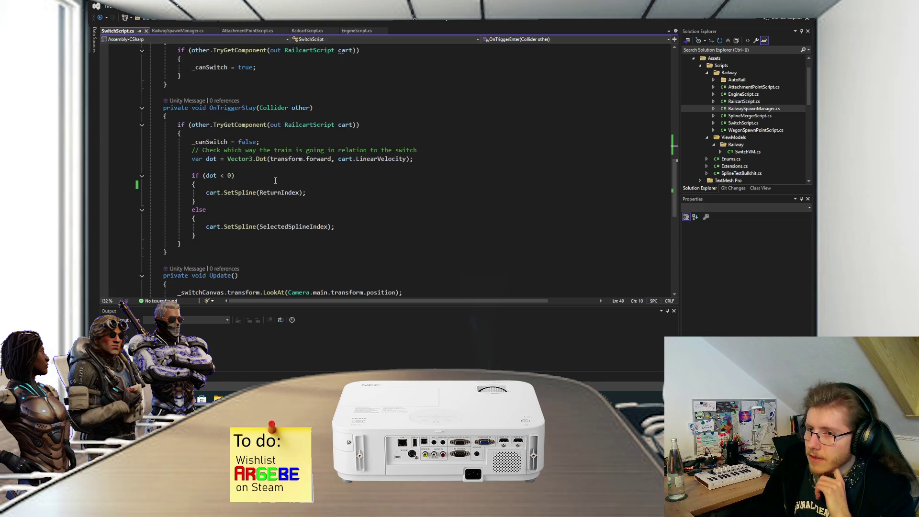
scroll(239, 170, up, 1)
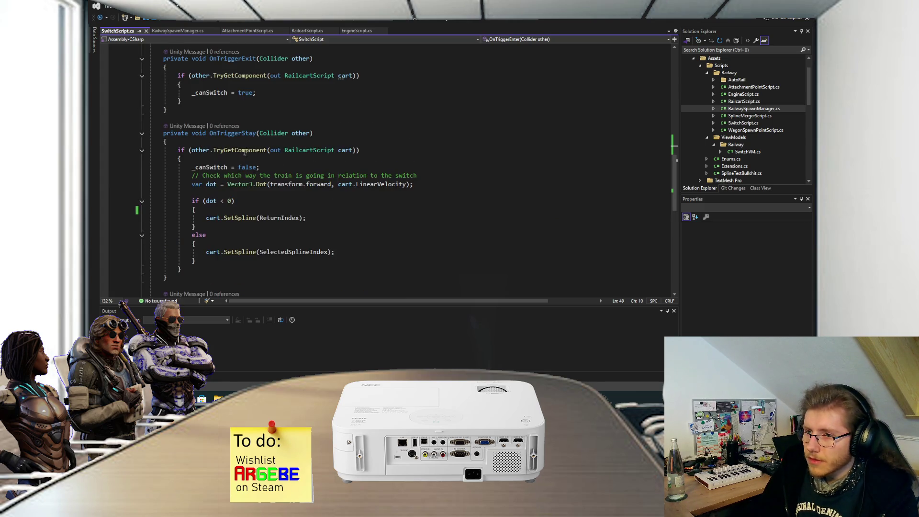
Step: Move the var dot calculation line from OnTriggerStay into OnTriggerEnter
drag(192, 184, 414, 185)
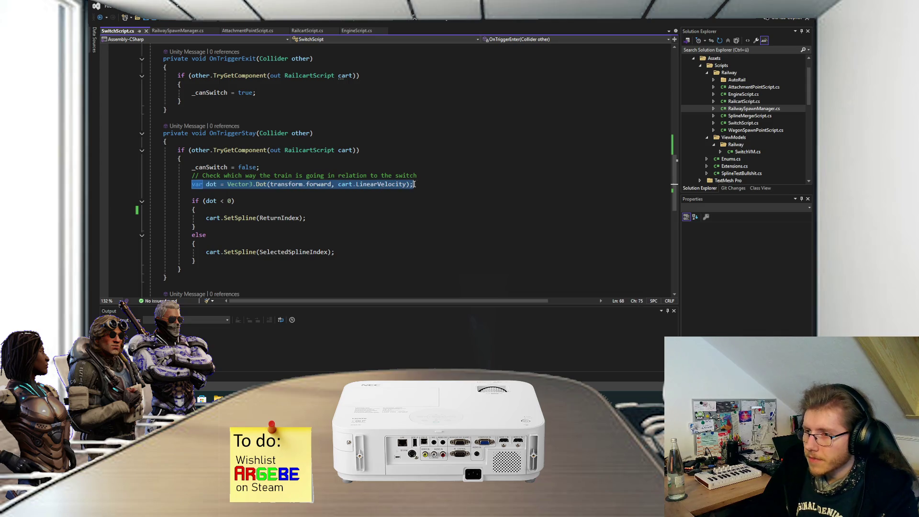
key(ctrl+x)
scroll(335, 182, up, 6)
click(276, 163)
key(Return)
key(ctrl+v)
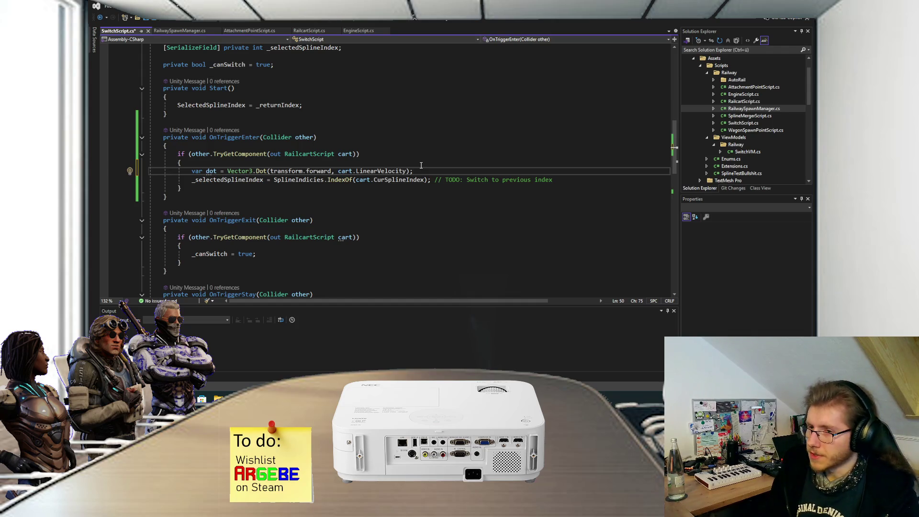
Step: Wrap the _selectedSplineIndex assignment in an if (dot < 0) block and save
key(Return)
text(if (dot < 0)
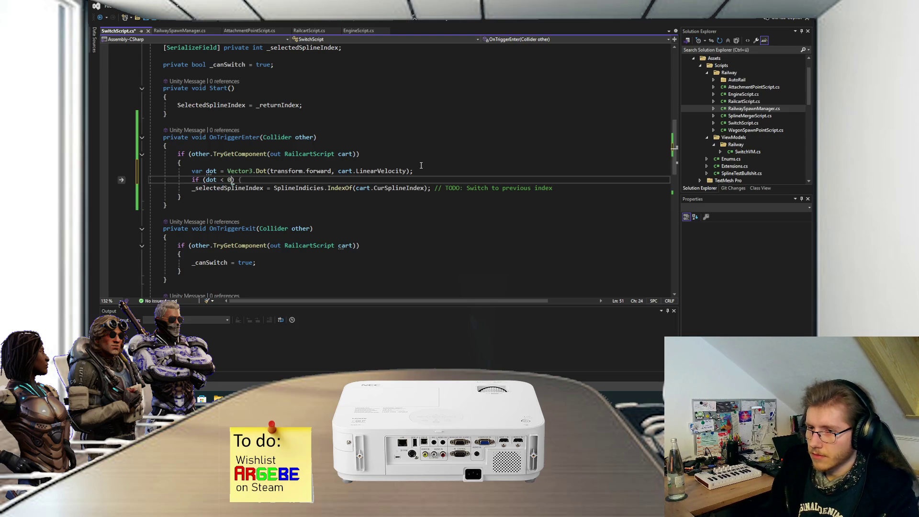
key(End)
key(Return)
text({)
key(Return)
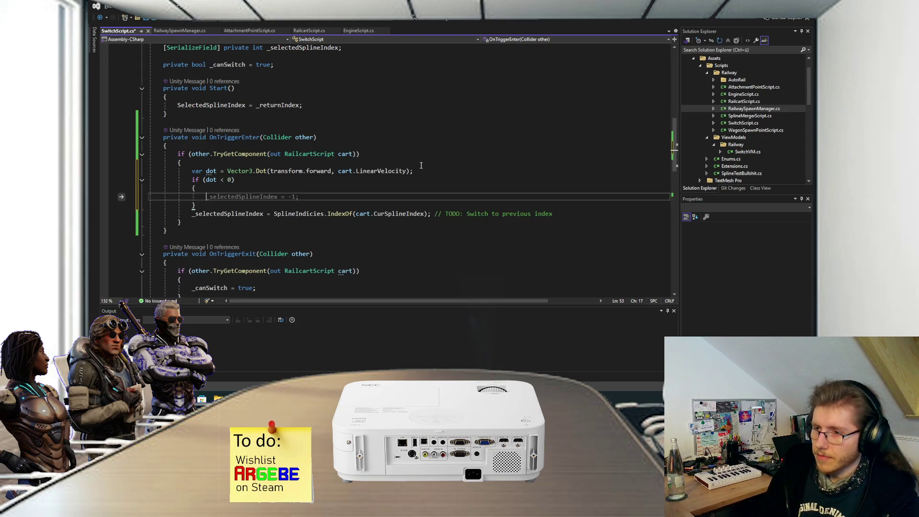
triple_click(574, 213)
key(ctrl+x)
triple_click(522, 196)
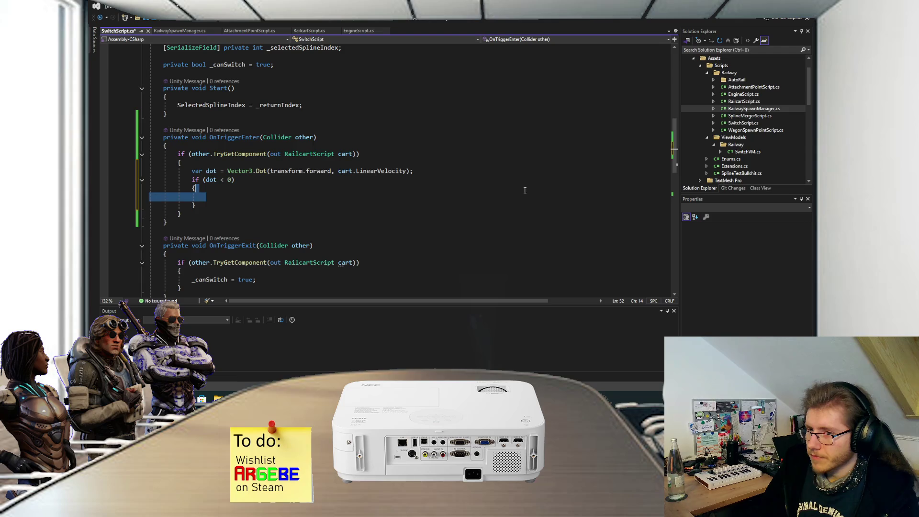
key(ctrl+v)
click(517, 197)
key(ctrl+s)
key(Up)
key(Up)
click(478, 187)
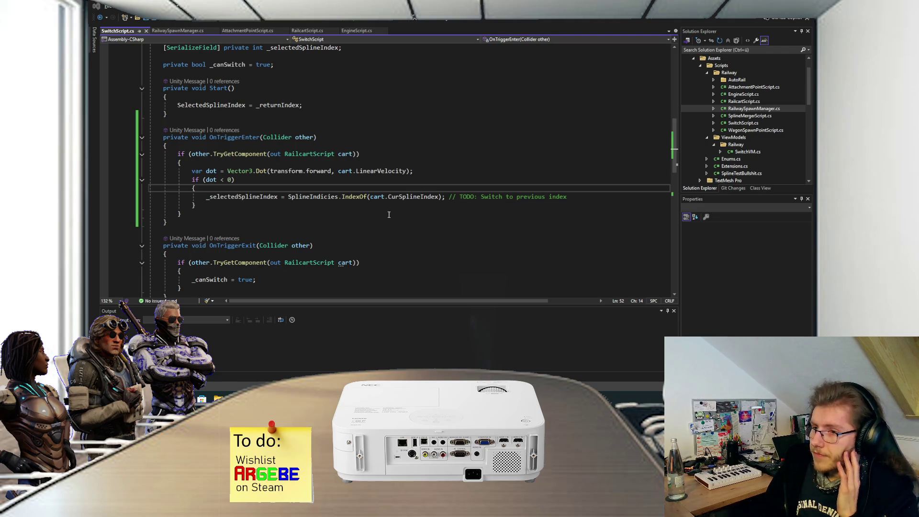
Step: In Unity, pan the Scene view around the tracks and start Play mode
key(alt+Tab)
mouse_move(387, 144)
mouse_down()
mouse_move(398, 179)
mouse_move(373, 180)
mouse_up()
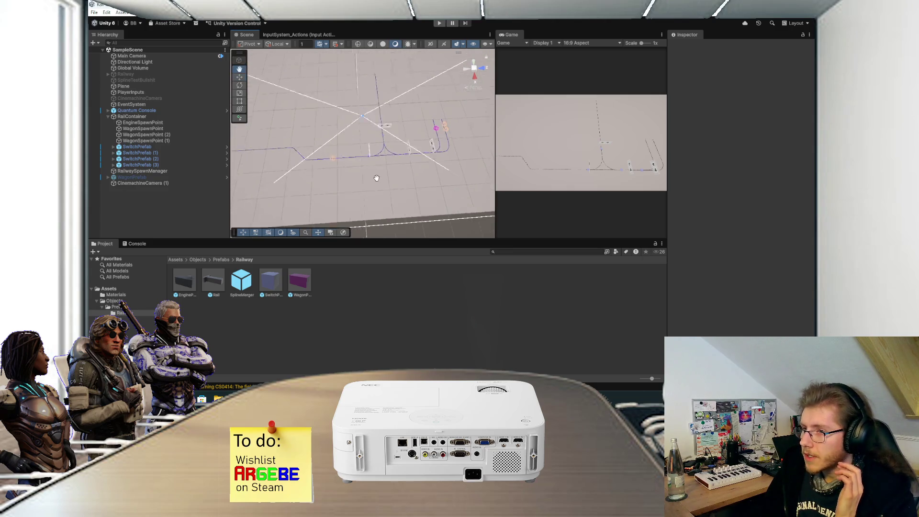
click(439, 23)
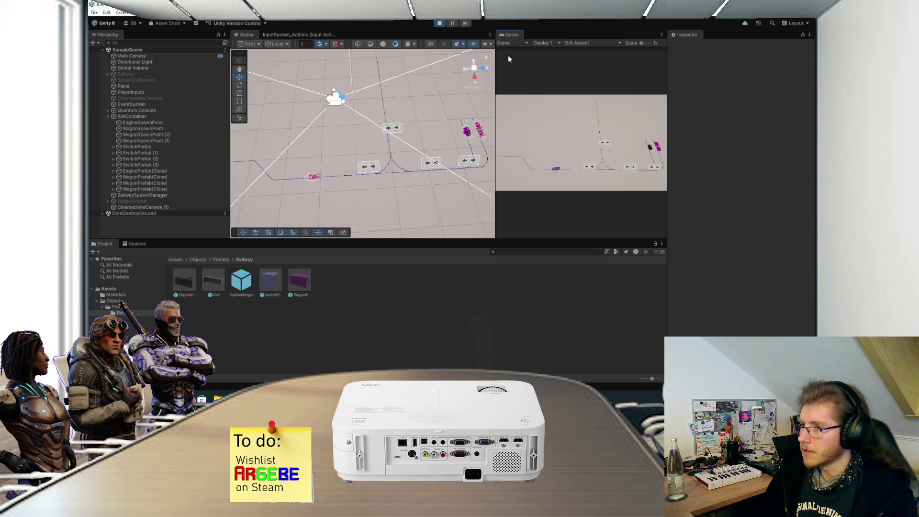
Step: Maximize the Game view, flip the track switch near the junction, and stop the test
double_click(514, 36)
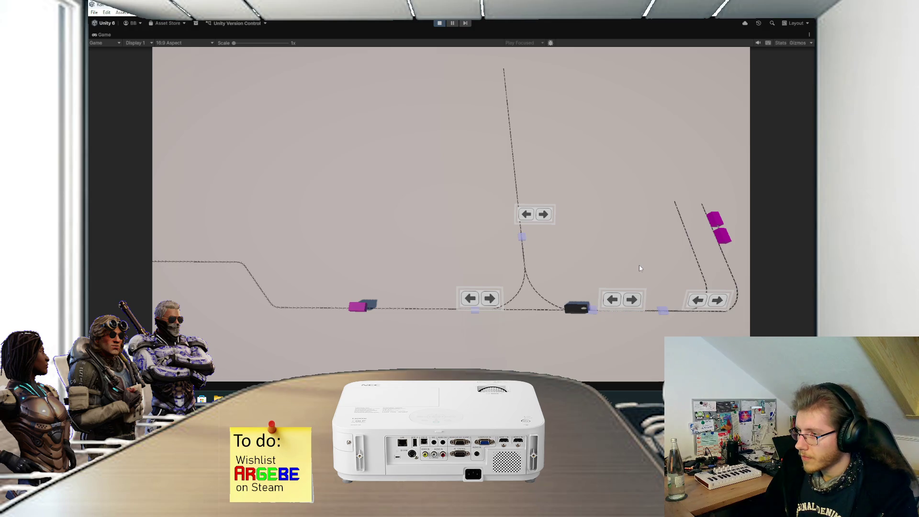
click(615, 301)
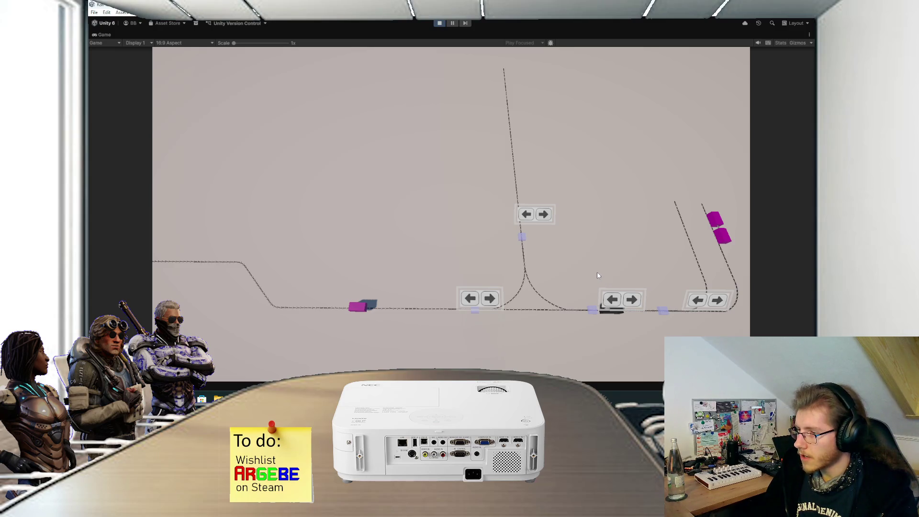
click(441, 23)
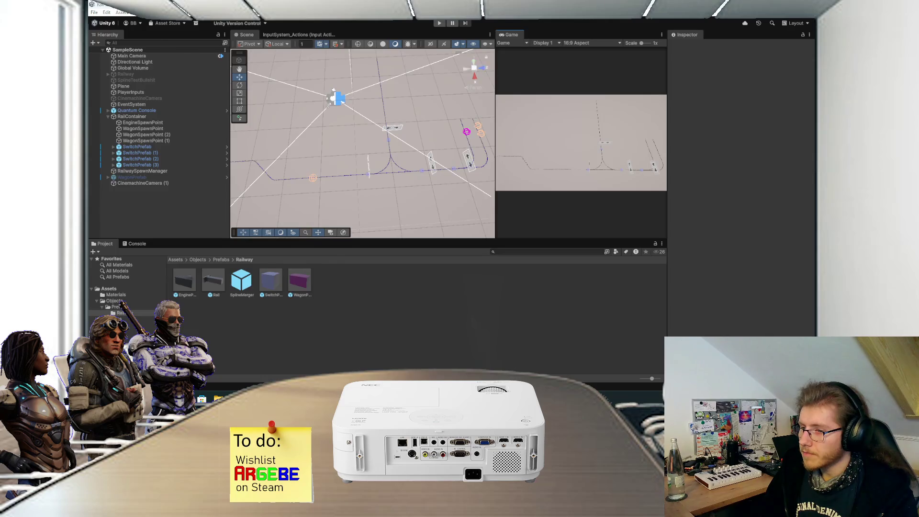
Step: Comment out the whole OnTriggerEnter method in SwitchScript.cs with Ctrl+K, Ctrl+C and save
key(alt+Tab)
drag(168, 222, 109, 138)
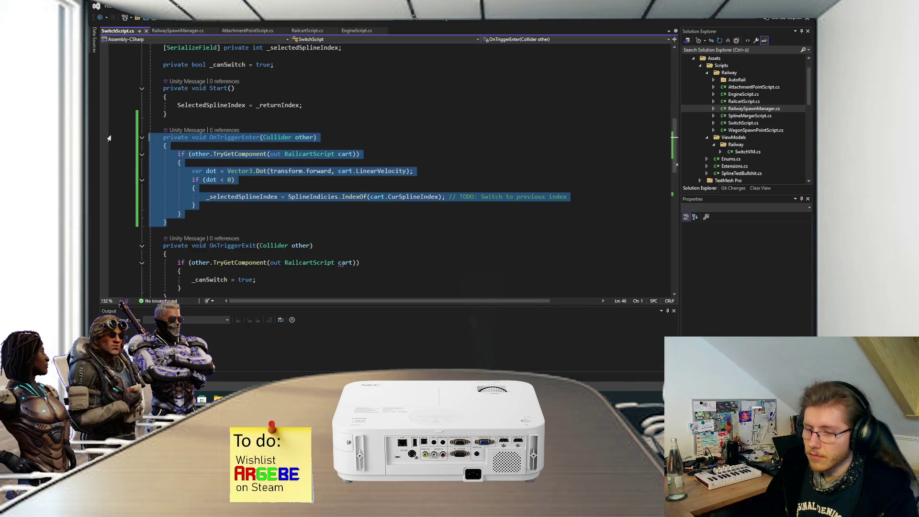
key(ctrl+k)
key(ctrl+c)
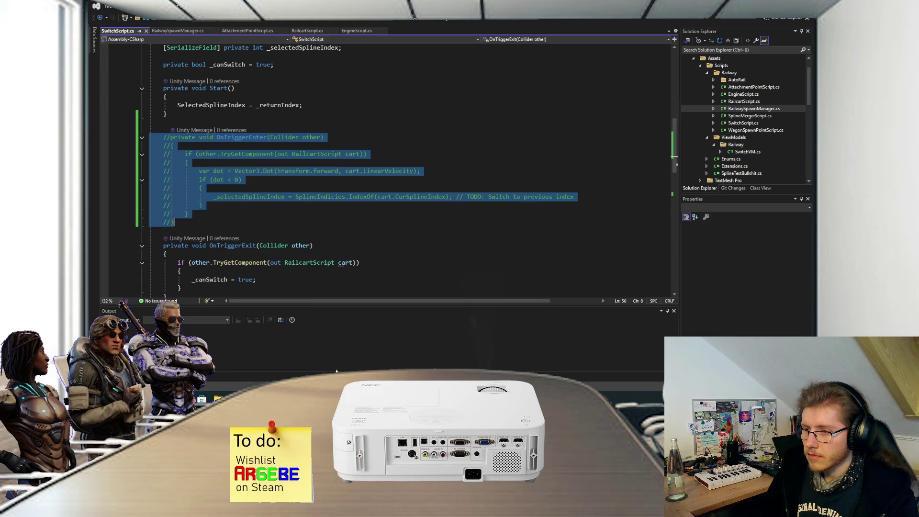
key(ctrl+s)
key(alt+Tab)
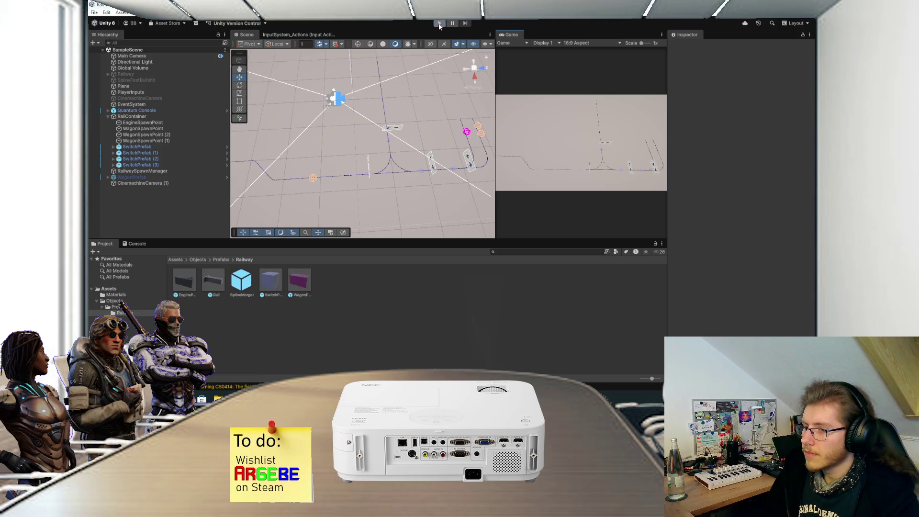
Step: Enter play mode so the engine and wagon clones spawn onto the tracks
click(439, 24)
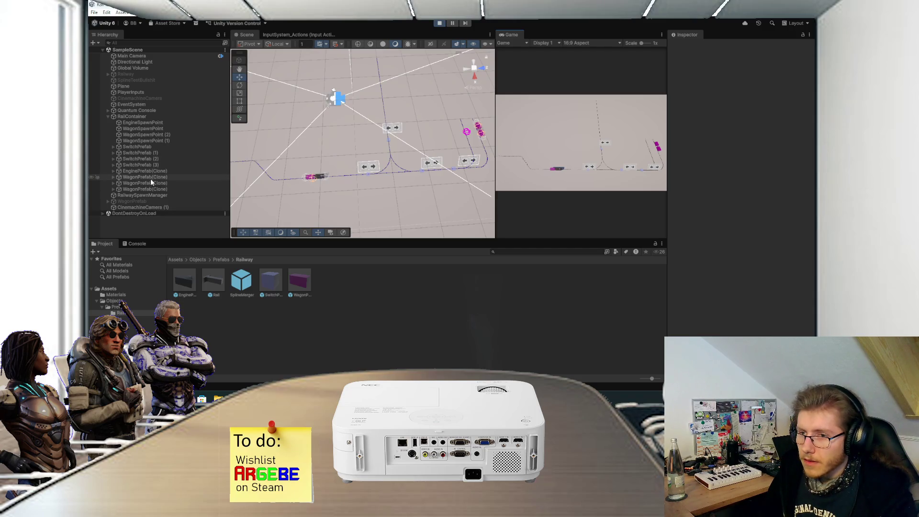
Step: Give the spawned wagon's Rigidbody Mass 1, Linear Damping 0 and Angular Damping 0
click(308, 180)
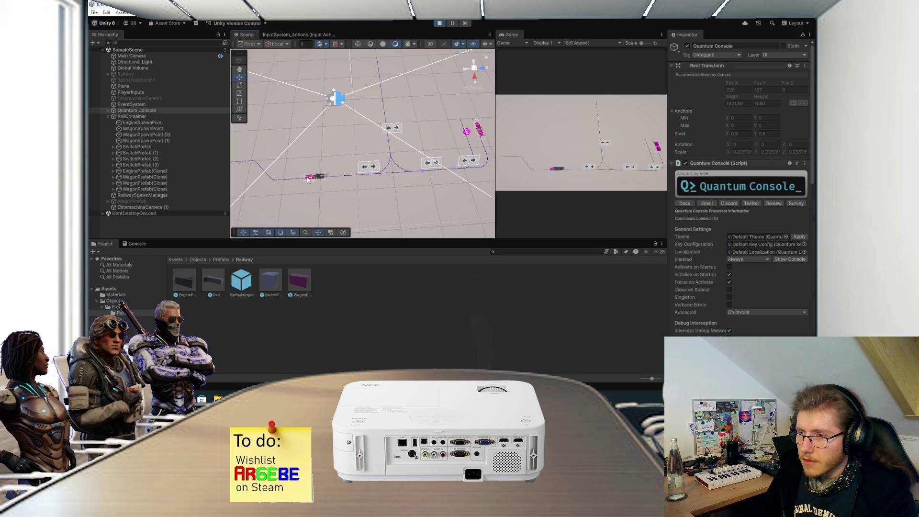
click(307, 179)
scroll(375, 108, up, 5)
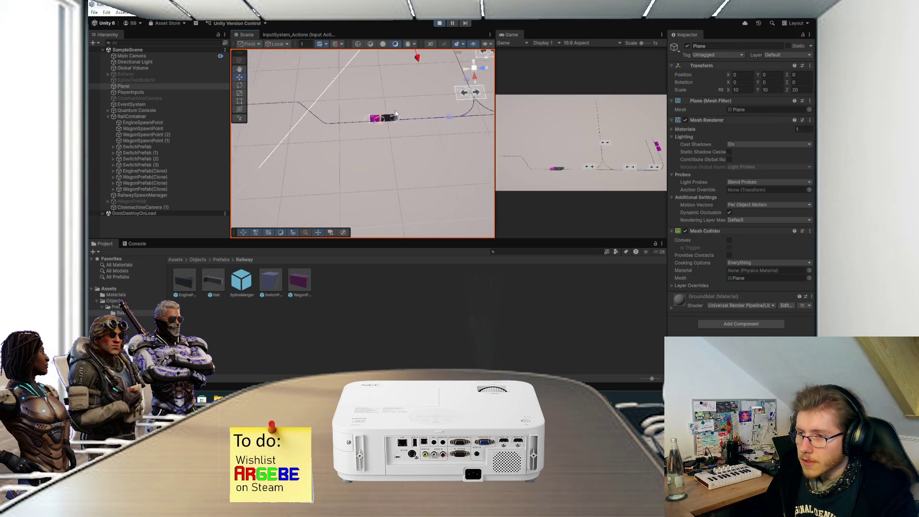
click(376, 107)
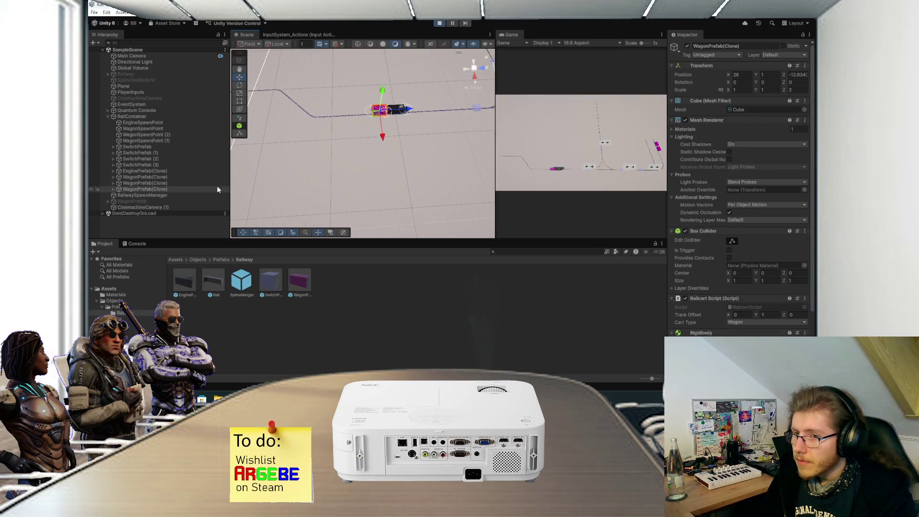
scroll(735, 297, down, 3)
click(745, 275)
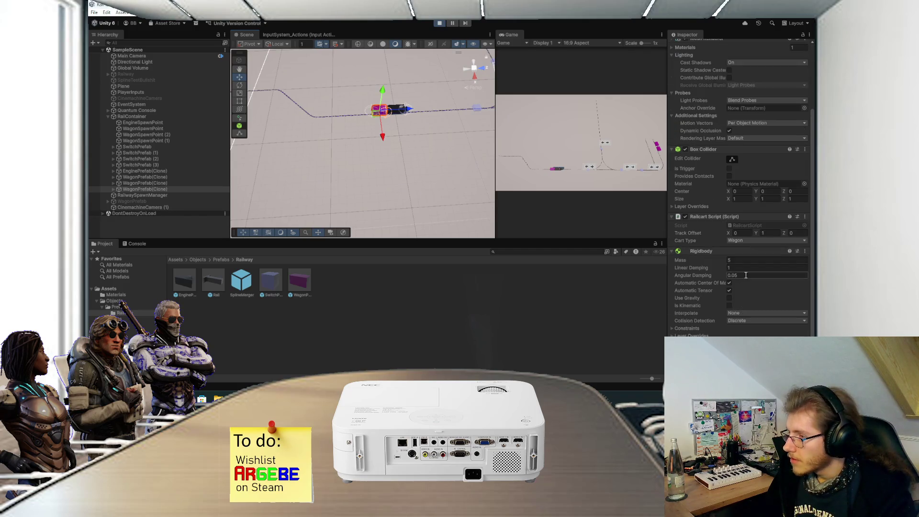
text(0)
key(shift+Tab)
text(0)
key(shift+Tab)
text(1)
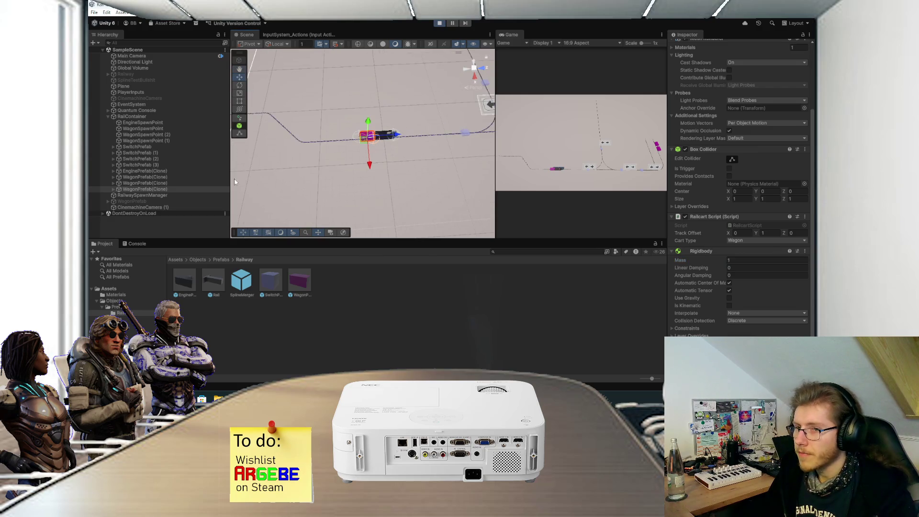
Step: Set the spawned engine's Max Power to 120 and maximize the Game view
click(171, 122)
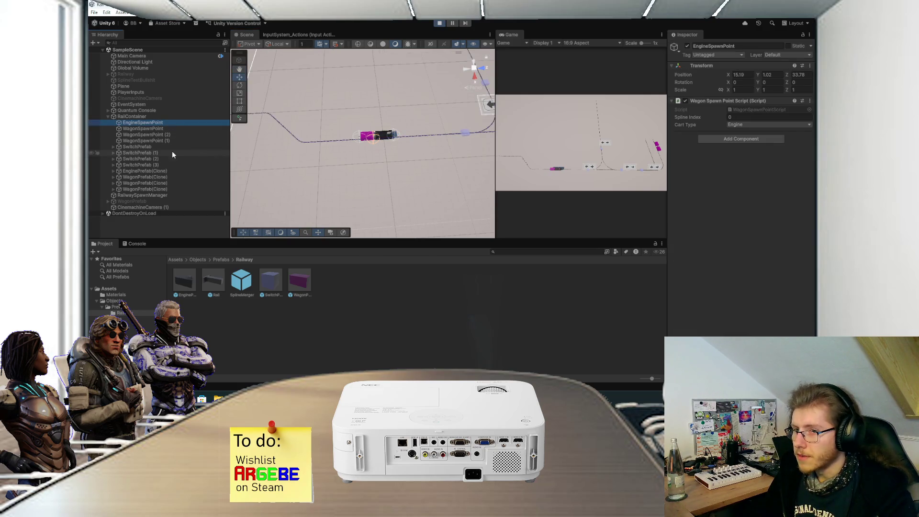
click(154, 171)
scroll(707, 266, down, 3)
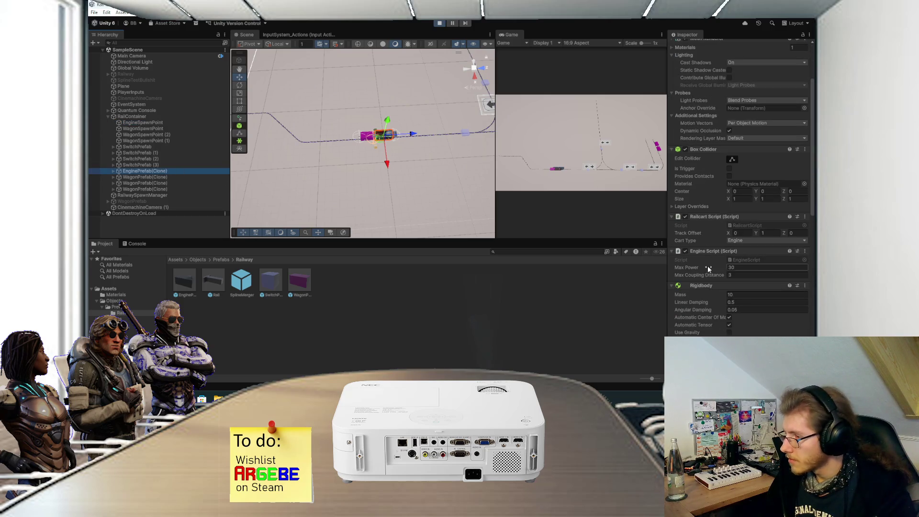
click(740, 267)
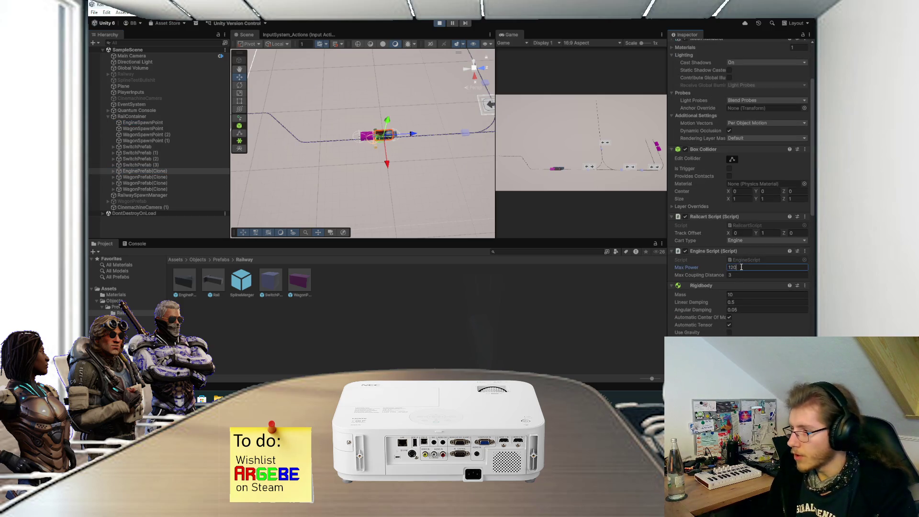
double_click(510, 35)
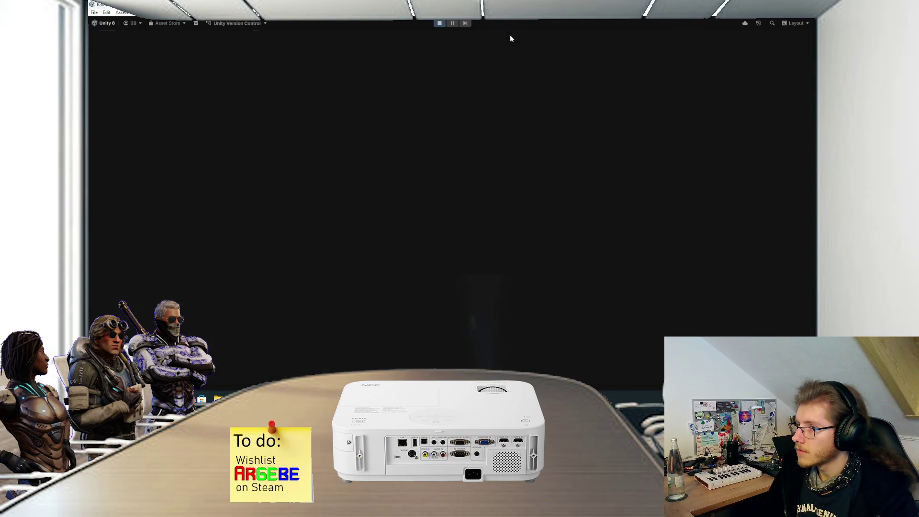